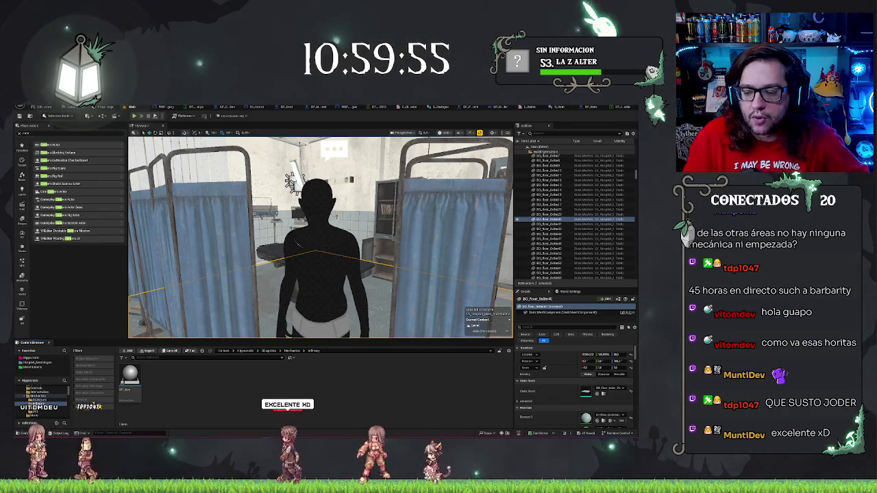
- Frame the infirmary floor beside the curtained bed and Play From Here
key("f")
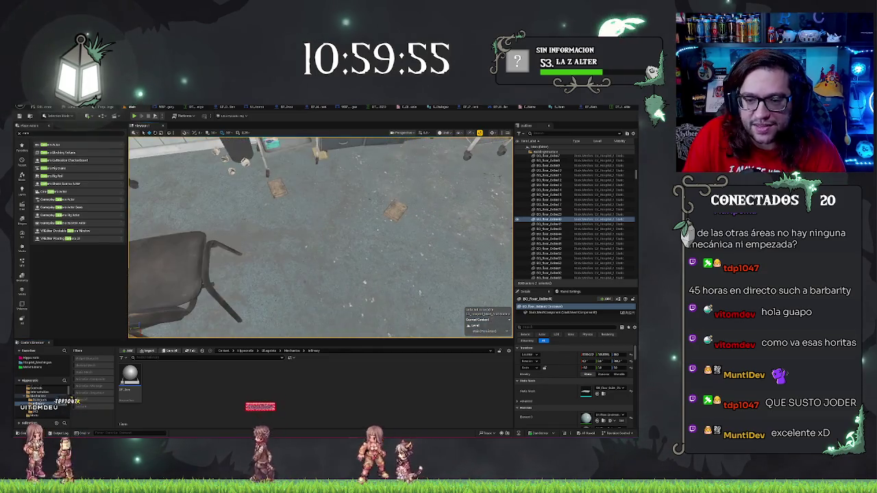
right_click(327, 247)
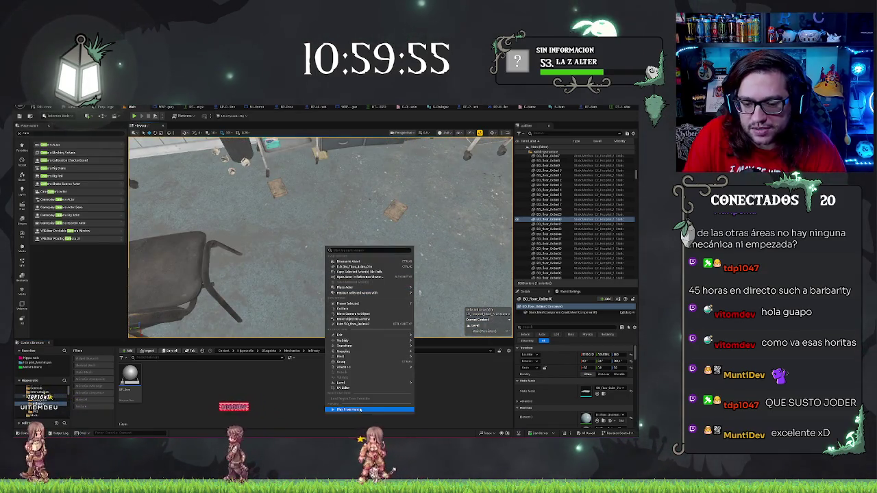
left_click(355, 293)
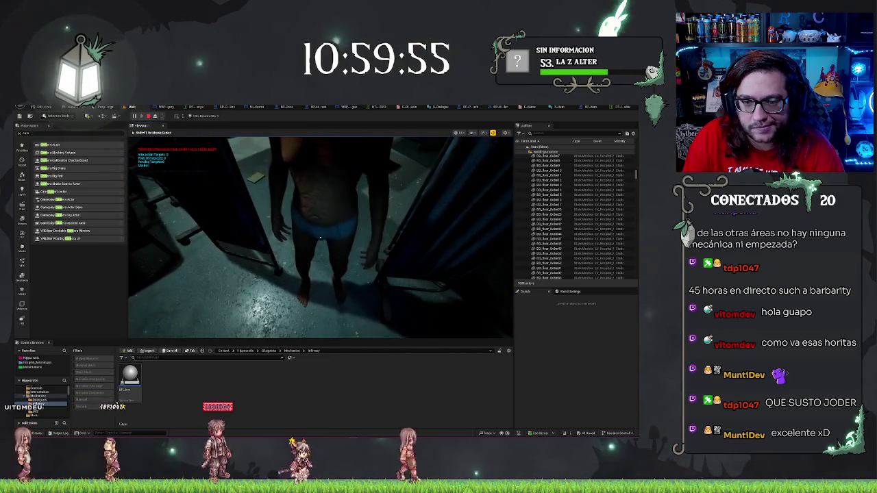
- Talk to the patient, advance through his dialogue and Accept healing him
key("e")
left_click(411, 302)
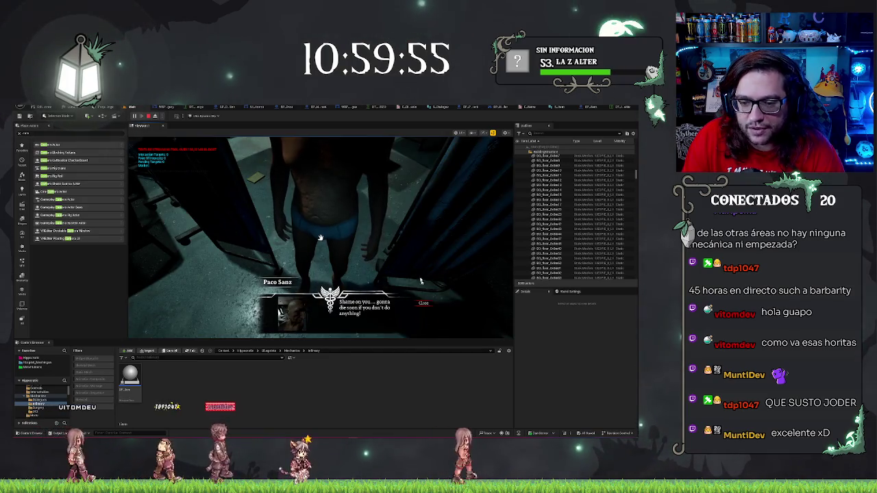
left_click(424, 303)
key("e")
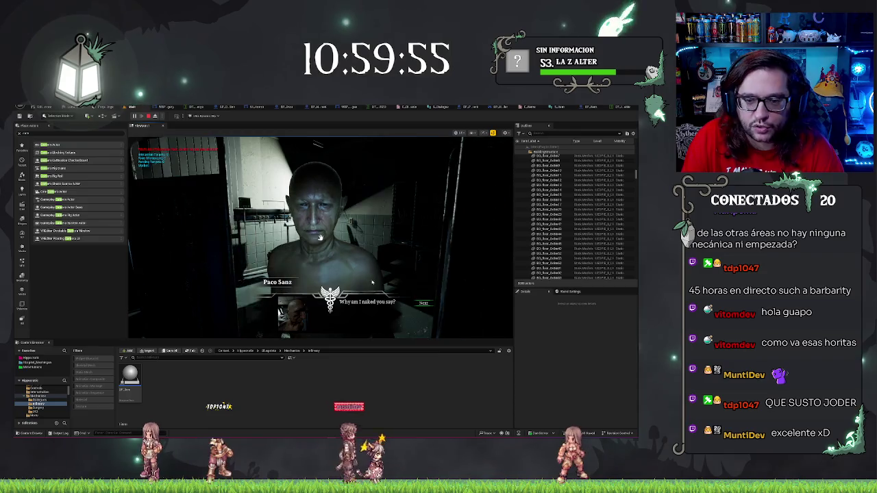
left_click(423, 304)
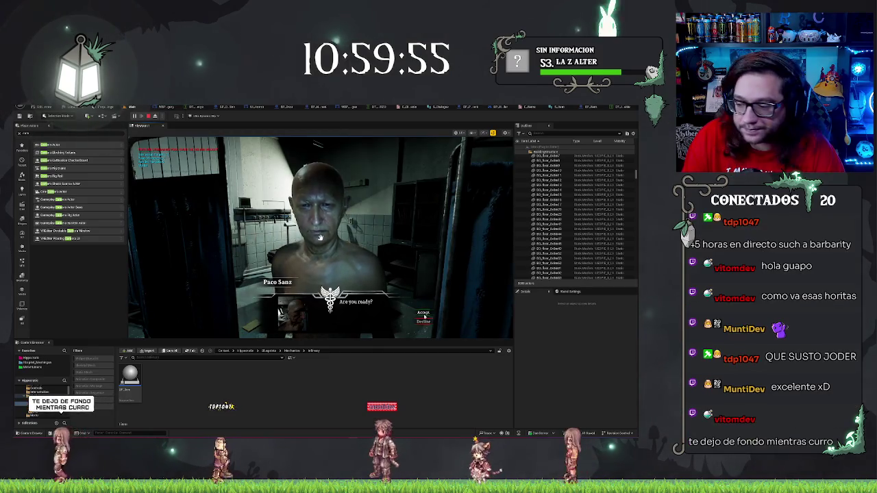
left_click(424, 314)
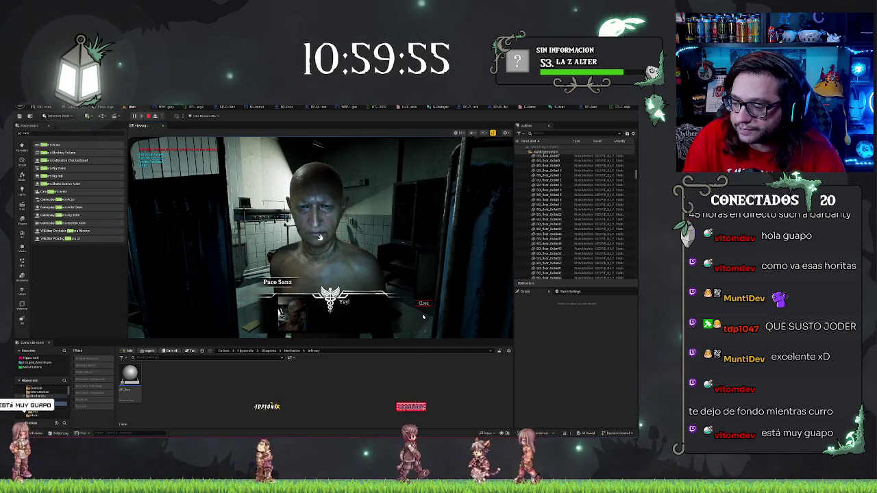
left_click(423, 303)
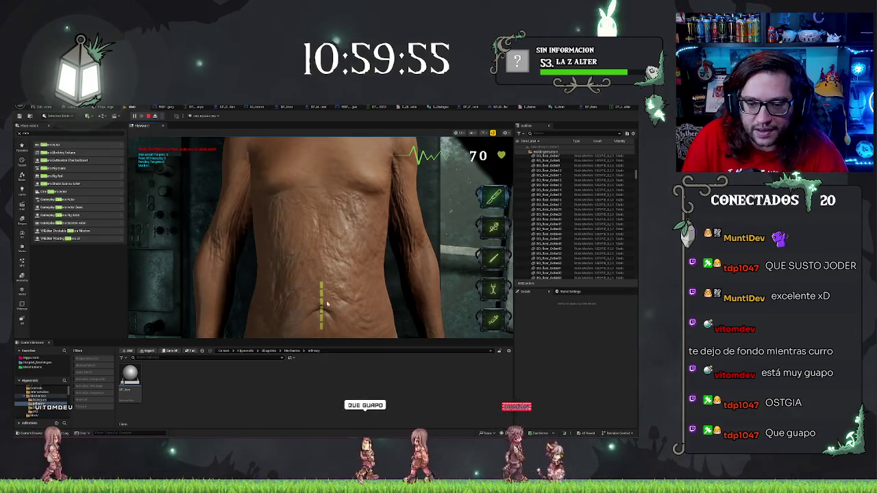
- Cut along the yellow incision guide, then apply the second tool and hourglass tool to the organs
left_click_drag(322, 285, 321, 327)
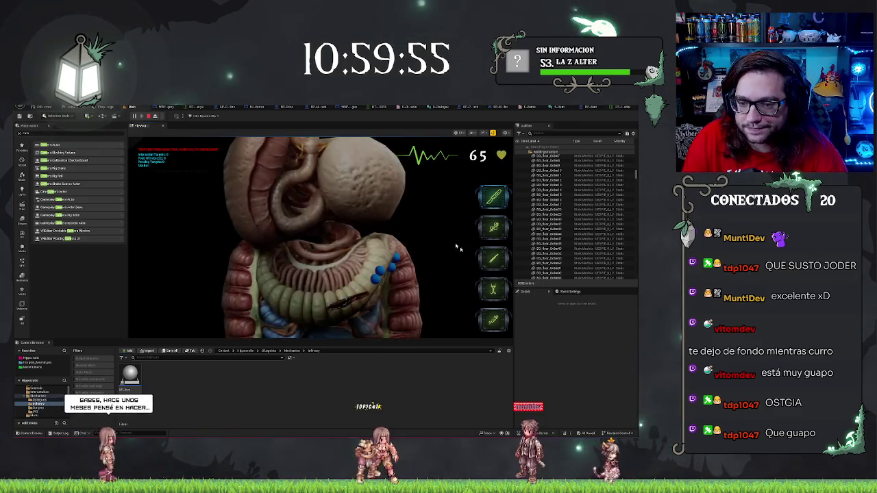
left_click(494, 226)
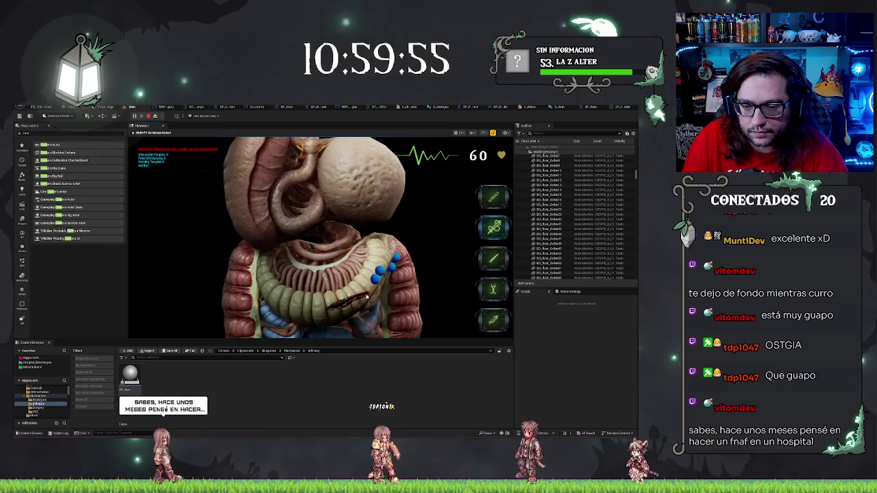
scroll(471, 228, "down", 2)
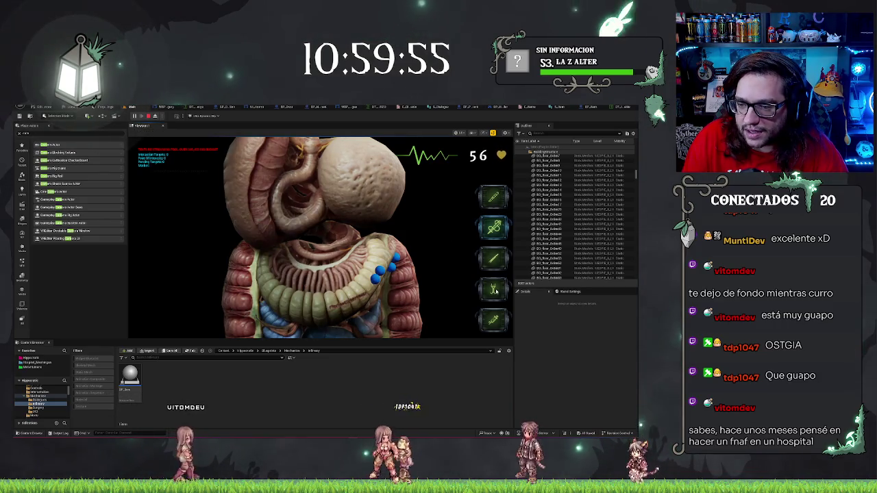
left_click(378, 272)
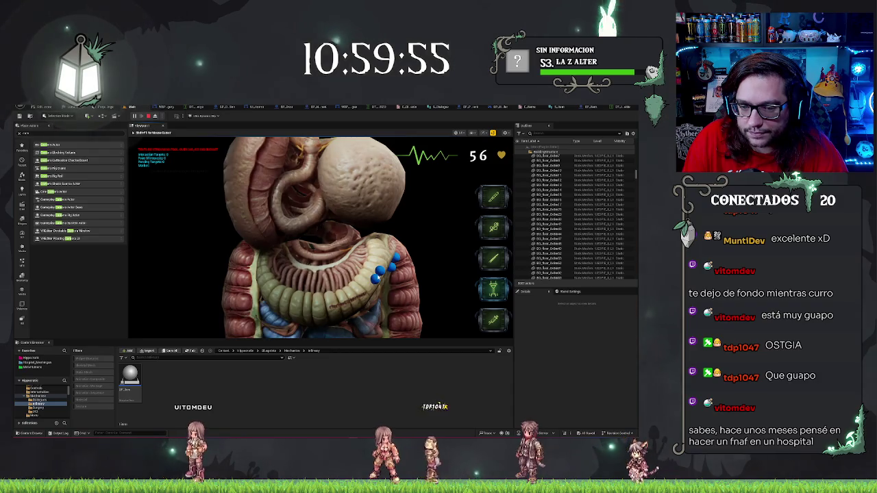
left_click(393, 270)
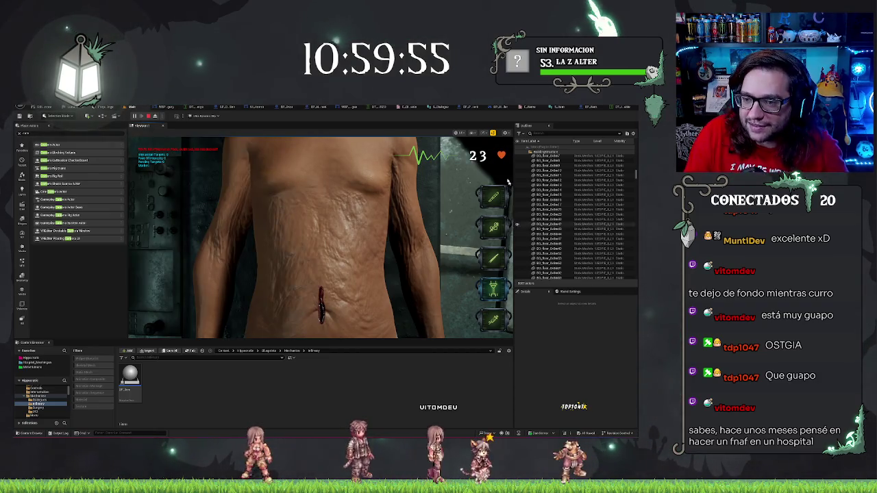
- Reselect the first surgical tool, then go to the Steam library home page
left_click(494, 198)
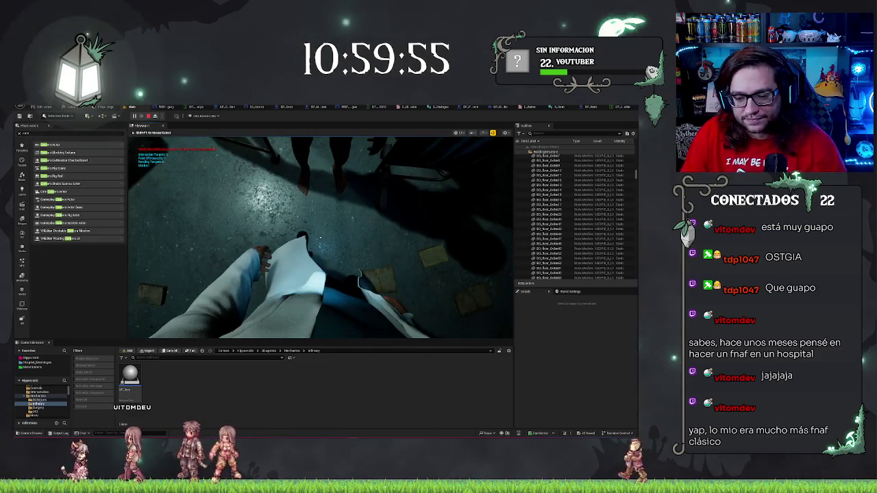
left_click(166, 174)
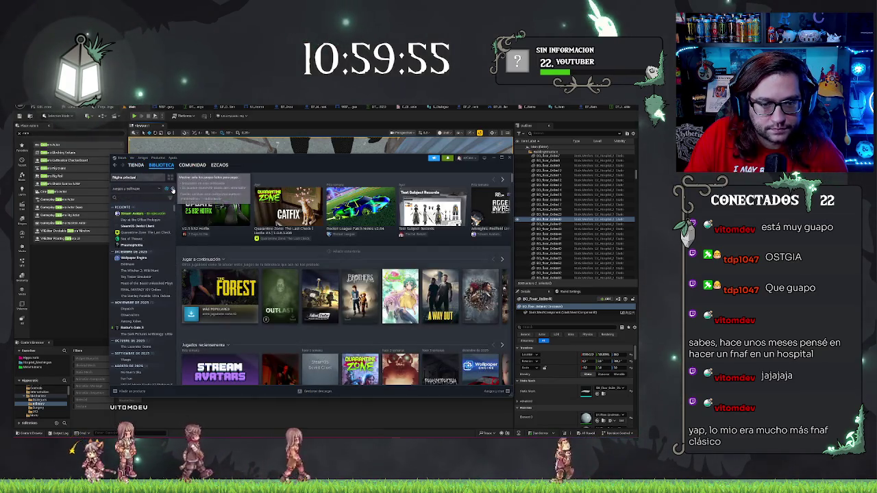
- Open the Quarantine Zone game page in the library and scroll through it
left_click(145, 233)
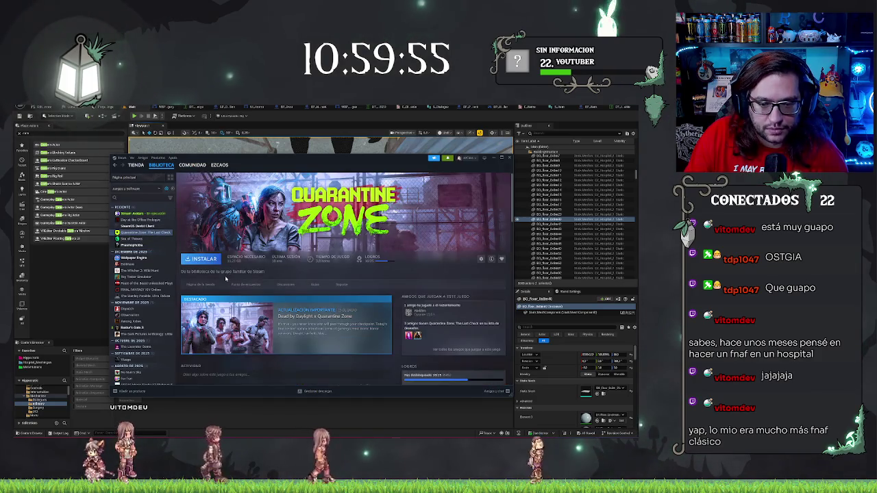
scroll(369, 293, "down", 1)
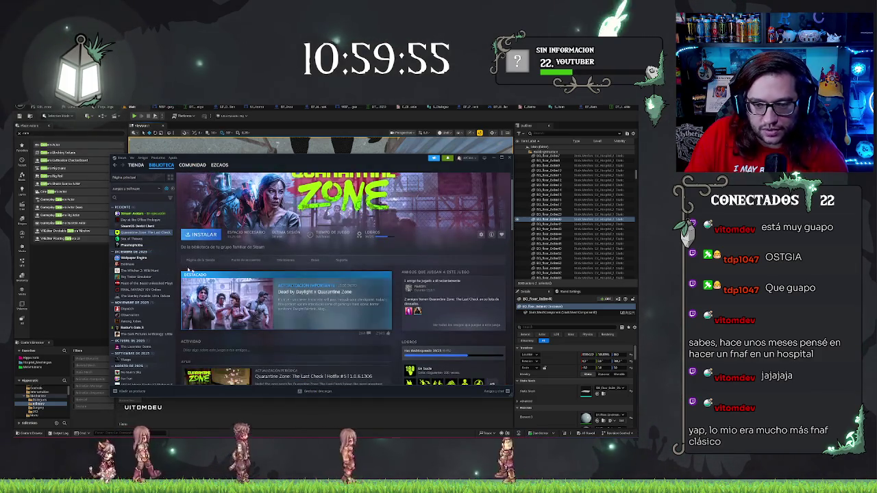
scroll(321, 317, "up", 1)
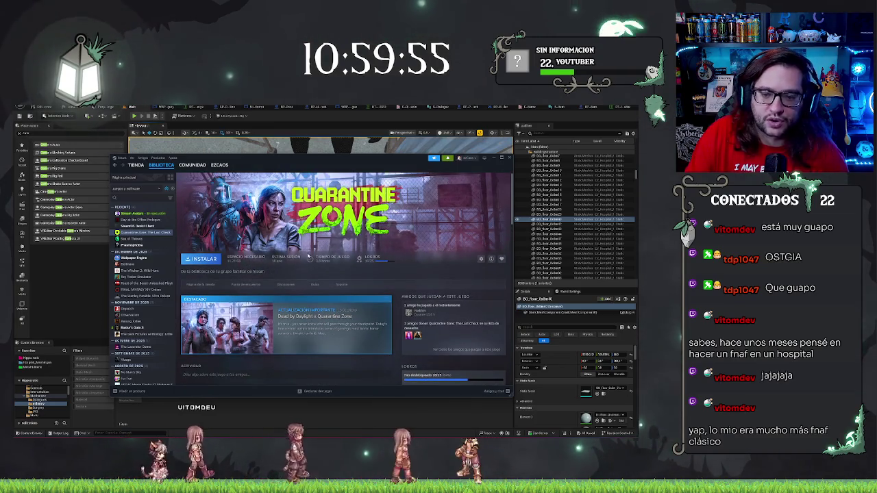
scroll(359, 259, "down", 3)
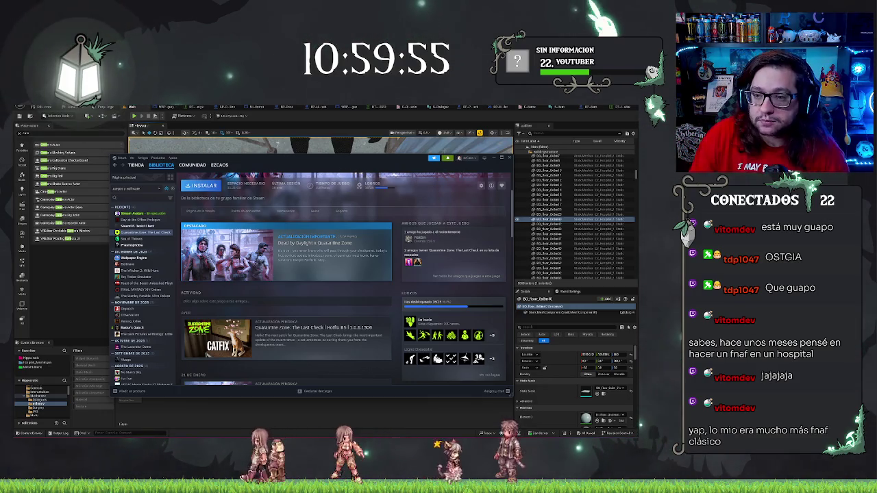
- Minimize Steam to return to the Unreal Editor infirmary level
left_click(485, 158)
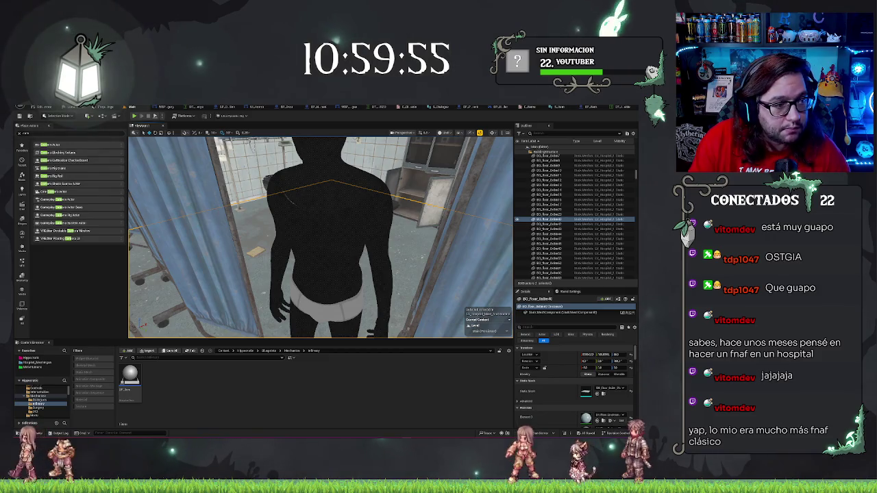
right_click(378, 433)
key("Escape")
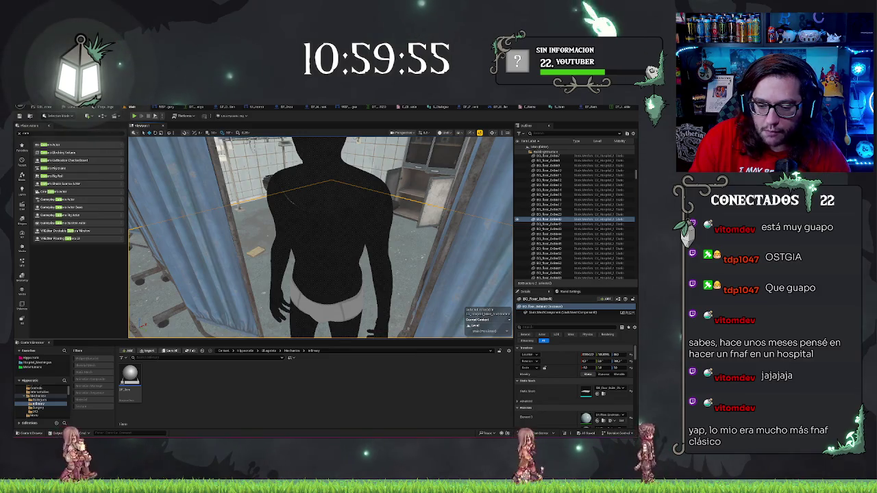
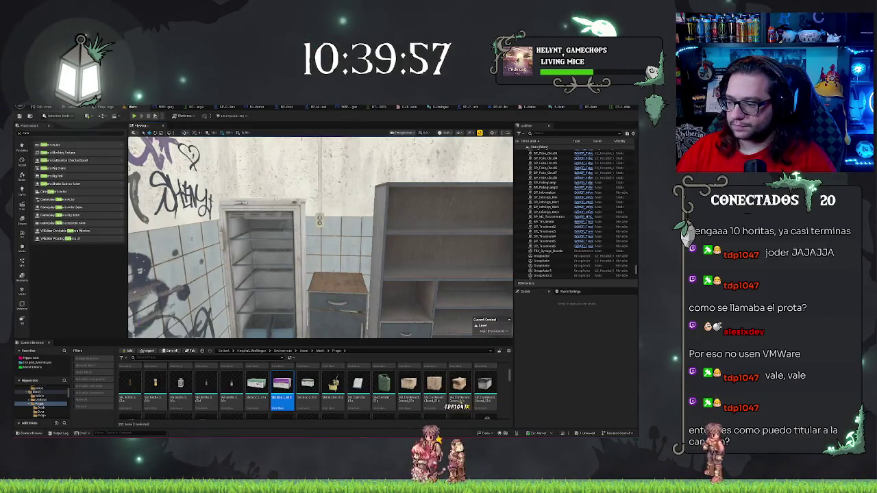
- Fly the view in over the fridge and cabinet top, then switch to the BP_Item graph
key("w")
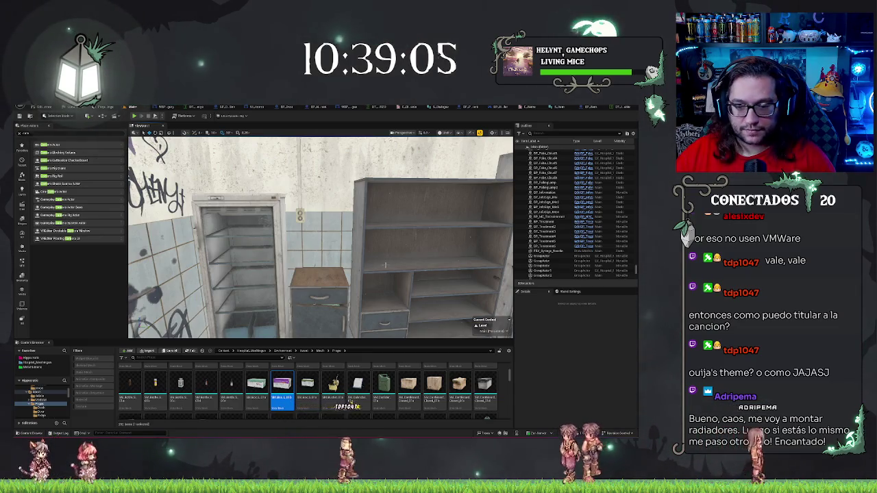
key("Left")
key("Up")
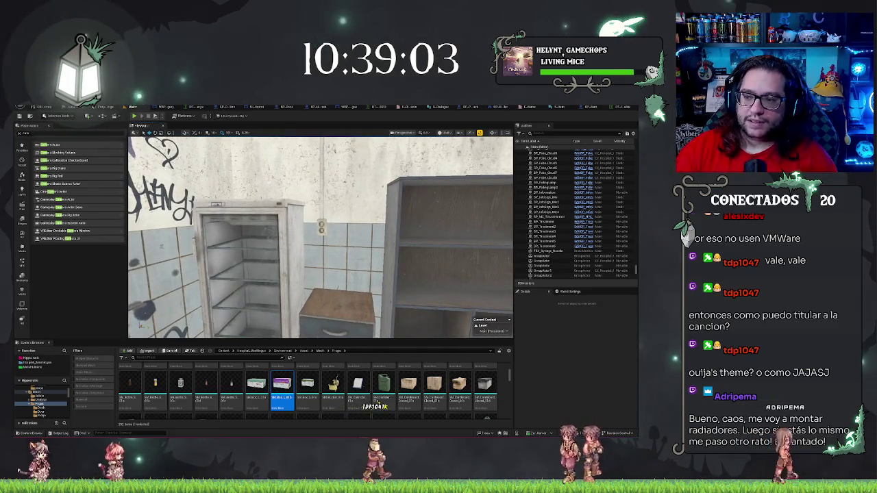
key("Left")
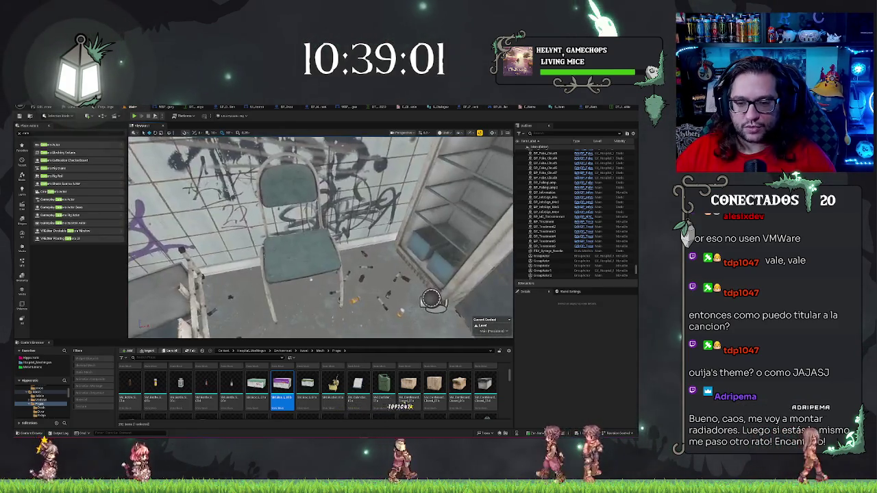
key("Up")
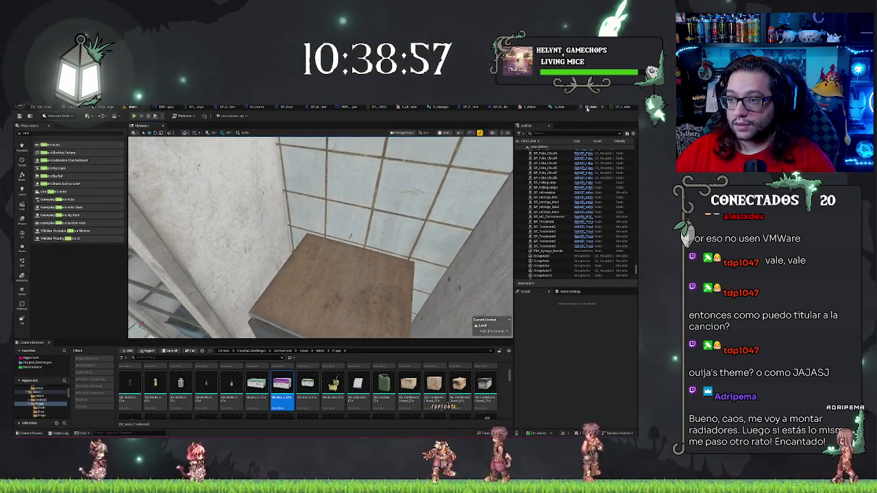
key("ctrl+Tab")
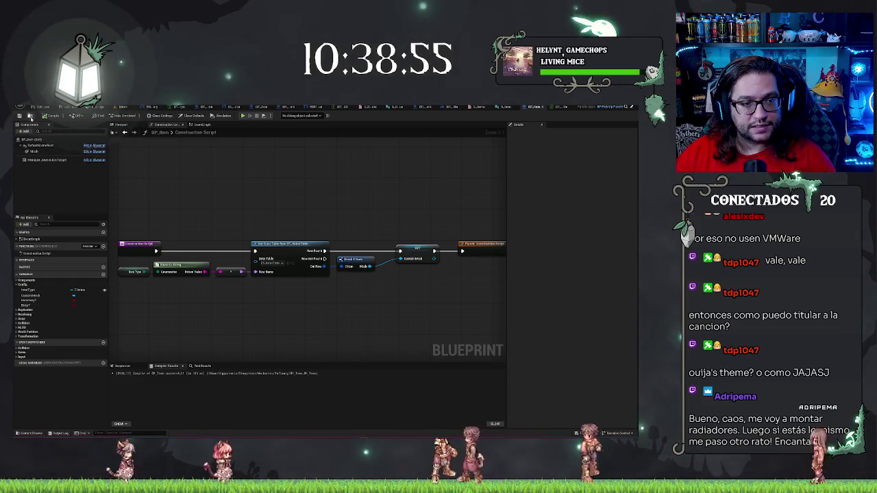
- Place BP_Item boxes on the cabinet top and the middle shelf
key("ctrl+Tab")
mouse_move(131, 375)
left_mouse_down()
mouse_move(377, 294)
mouse_move(339, 305)
left_mouse_up()
scroll(320, 236, "down", 3)
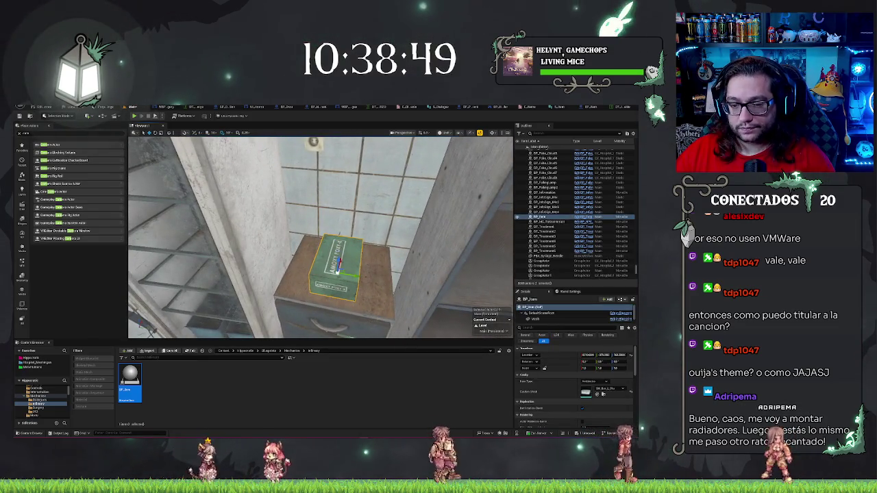
scroll(320, 236, "down", 5)
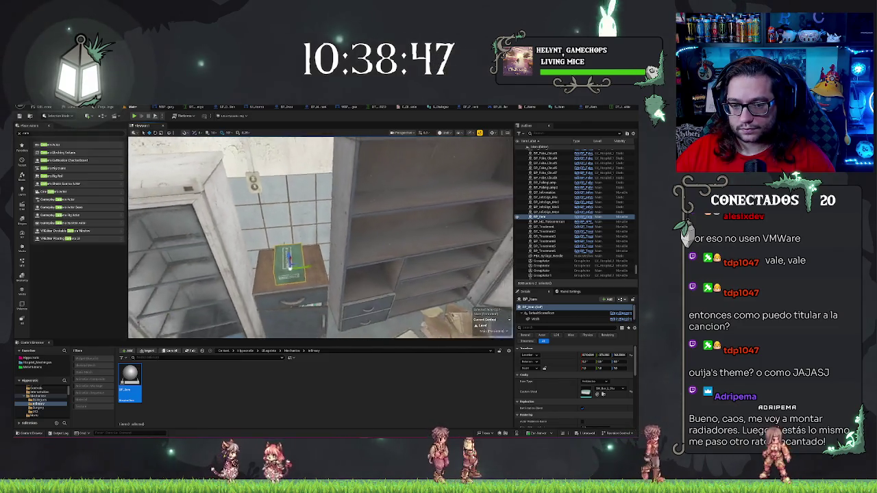
scroll(319, 236, "up", 3)
left_click_drag(130, 375, 329, 199)
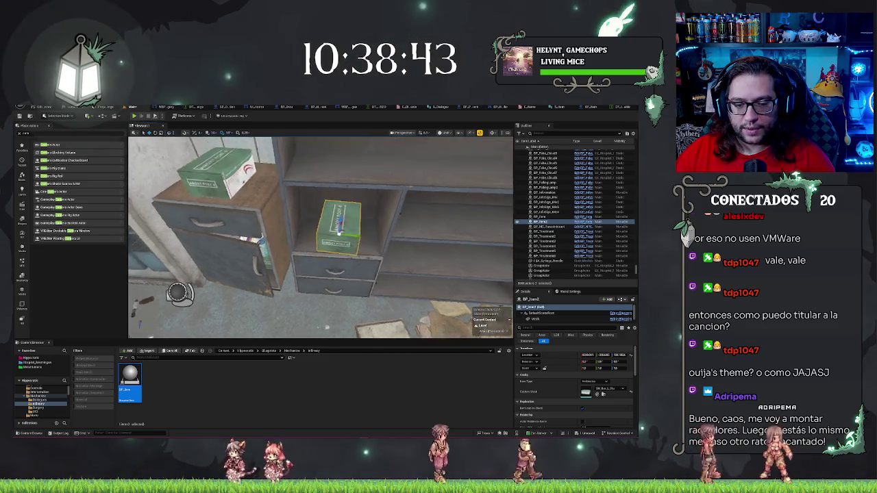
scroll(320, 236, "up", 3)
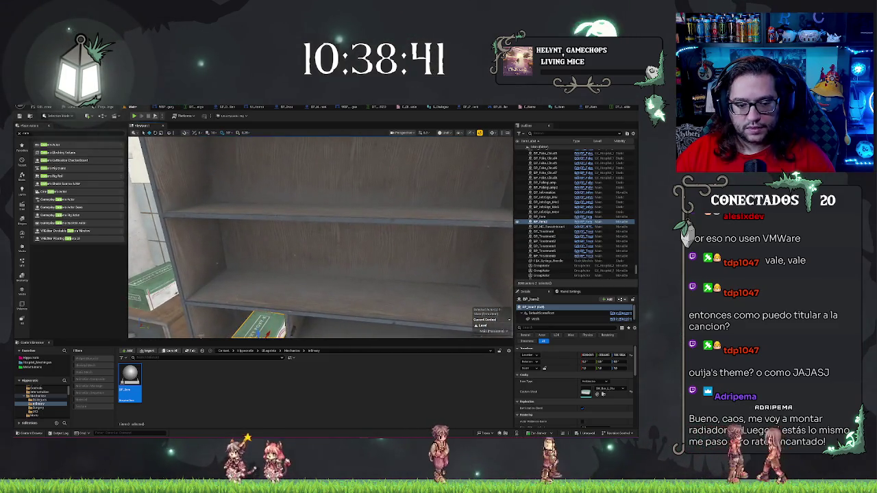
left_click_drag(239, 276, 239, 276)
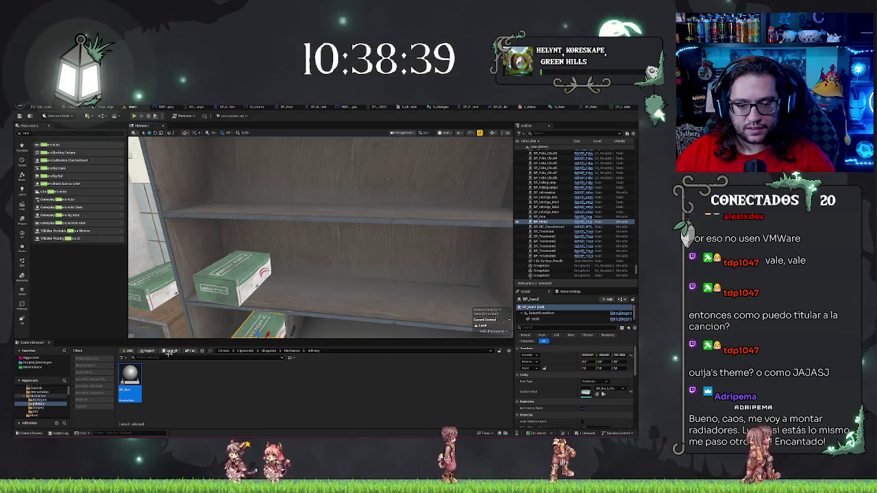
- Add more boxes to the shelf, deleting the unwanted Amoxy Poxy copies
left_click_drag(170, 353, 234, 337)
key("ctrl+z")
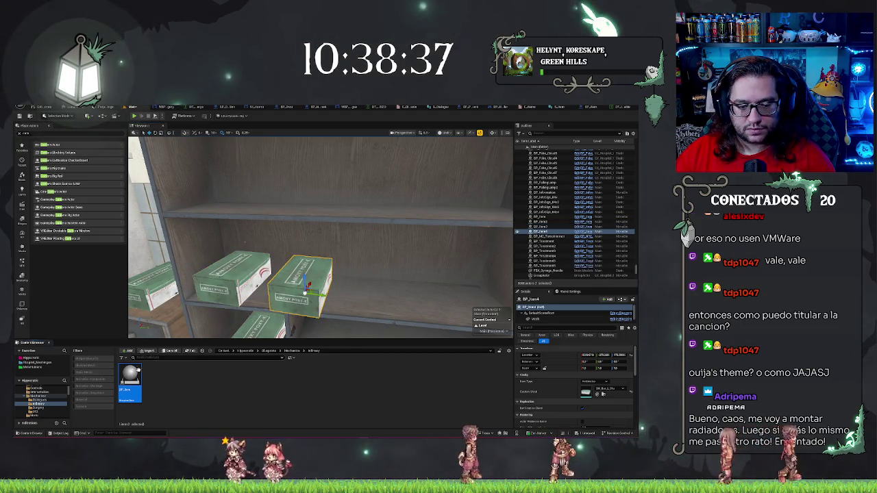
left_click(372, 289)
mouse_move(130, 375)
left_mouse_down()
mouse_move(288, 343)
mouse_move(441, 295)
mouse_move(139, 324)
mouse_move(317, 274)
mouse_move(339, 302)
left_mouse_up()
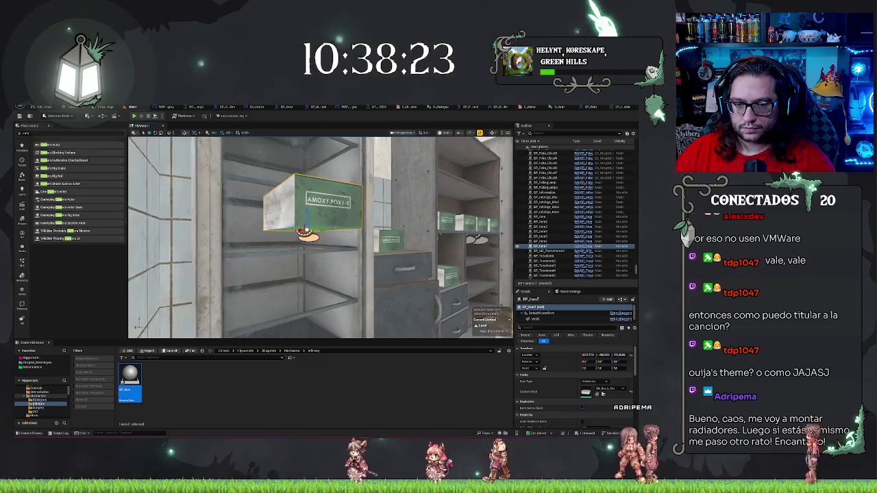
key("Delete")
mouse_move(170, 357)
left_mouse_down()
mouse_move(271, 295)
mouse_move(282, 304)
mouse_move(288, 240)
left_mouse_up()
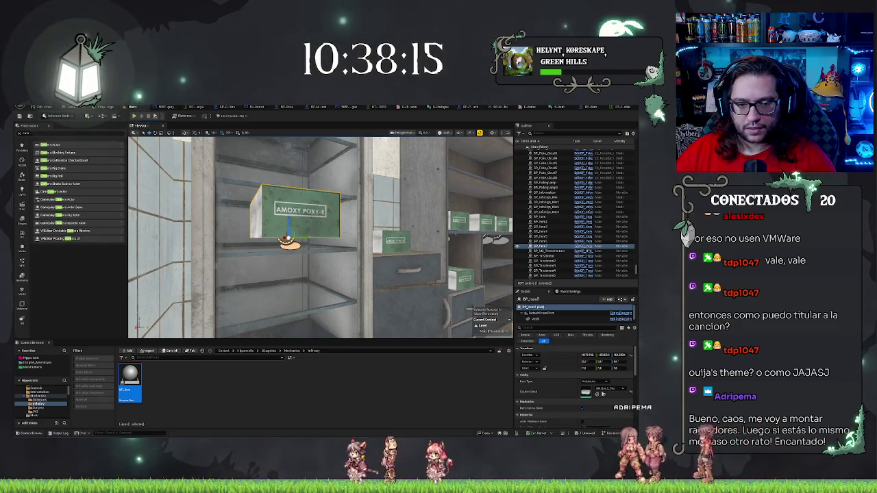
key("Delete")
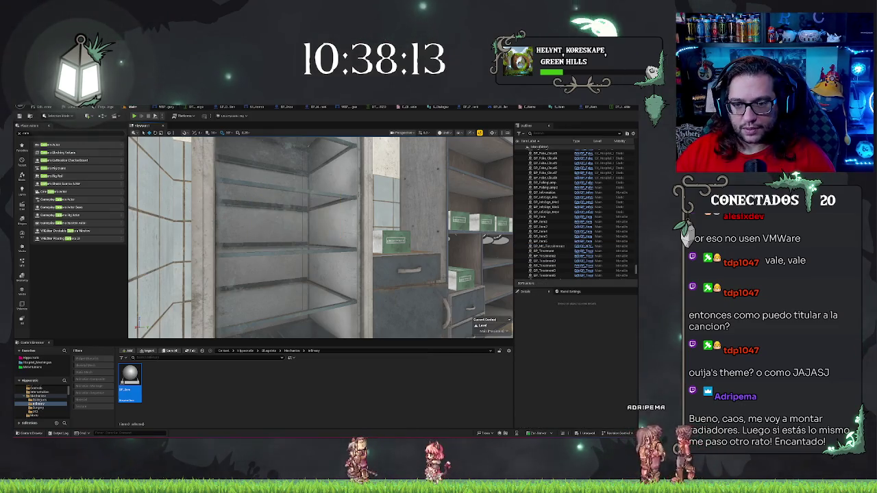
- Put a green box on the fridge's middle shelf, delete two boxes and undo to restore one
left_click(295, 239)
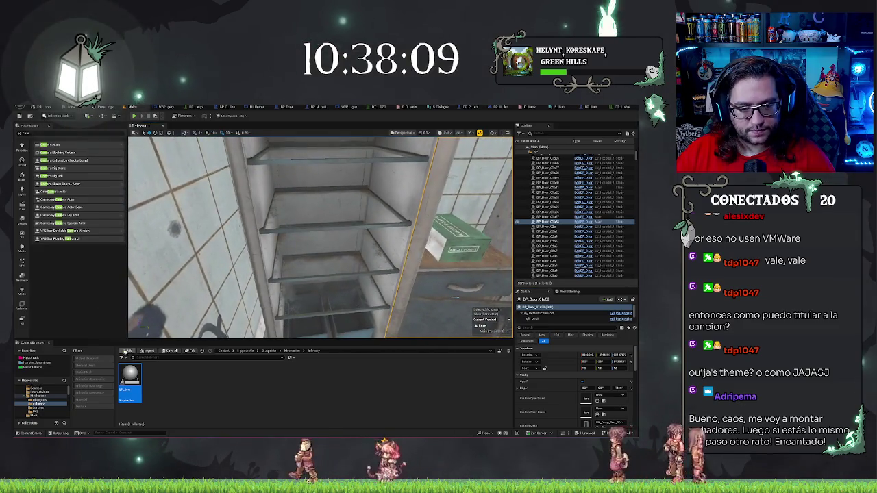
mouse_move(134, 375)
left_mouse_down()
mouse_move(342, 302)
mouse_move(317, 275)
mouse_move(363, 281)
mouse_move(313, 240)
mouse_move(311, 228)
left_mouse_up()
left_click(313, 274, "ctrl")
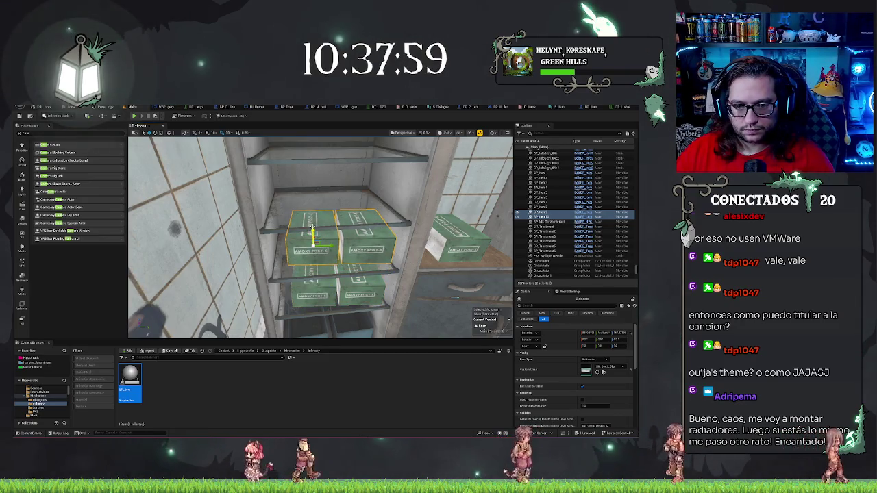
key("Delete")
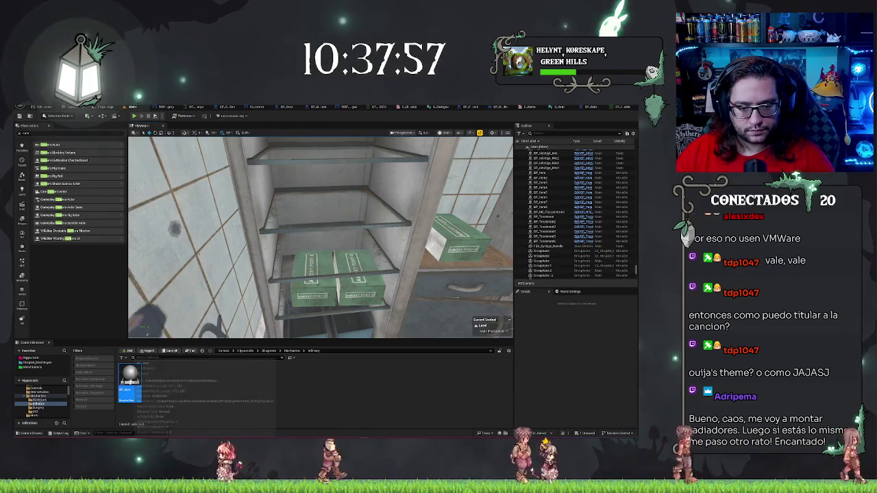
key("ctrl+z")
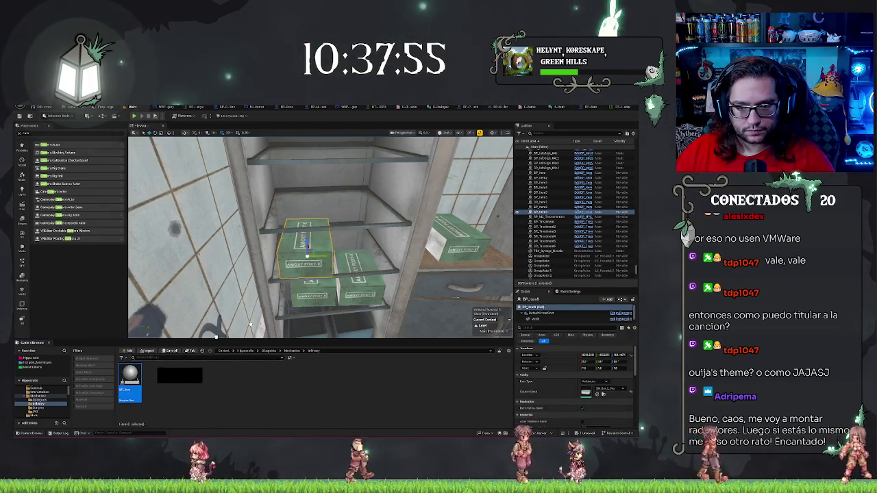
left_click(357, 249)
- Turn the shelf boxes into blood bags, rotate them about 90° and nudge them along the shelf
left_click(594, 382)
left_click(593, 390)
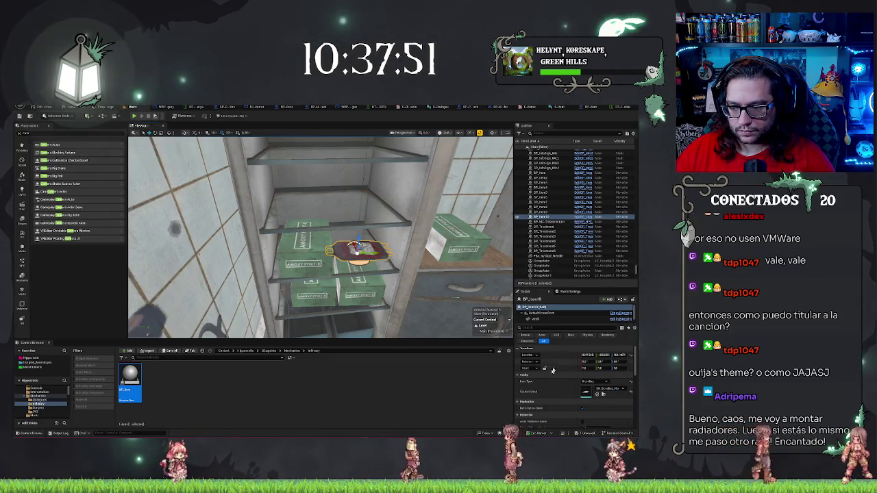
left_click(548, 203, "ctrl")
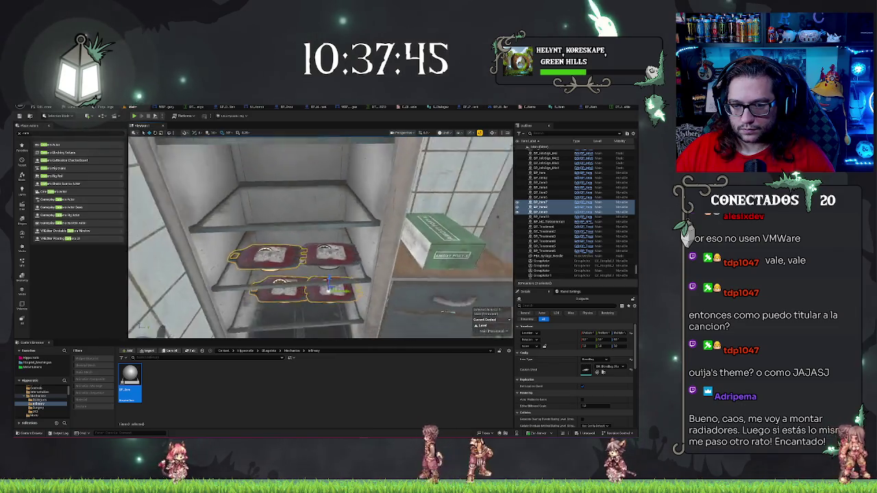
left_click(305, 267)
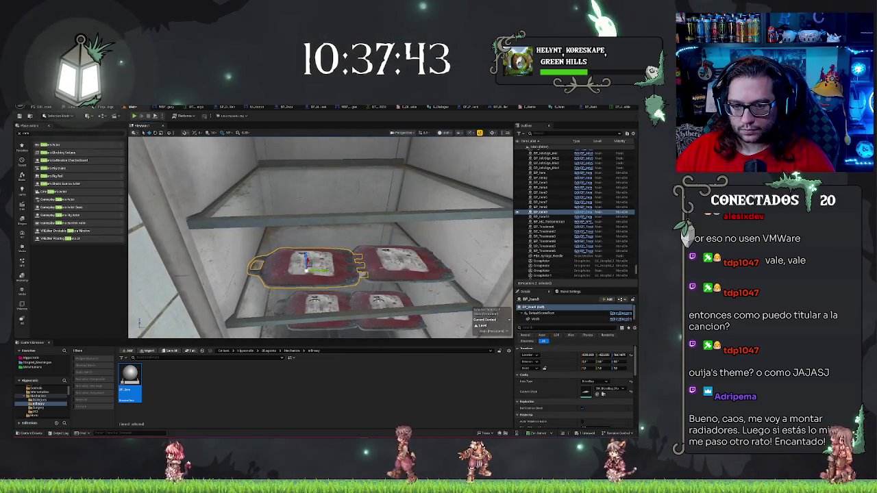
left_click(397, 263, "ctrl")
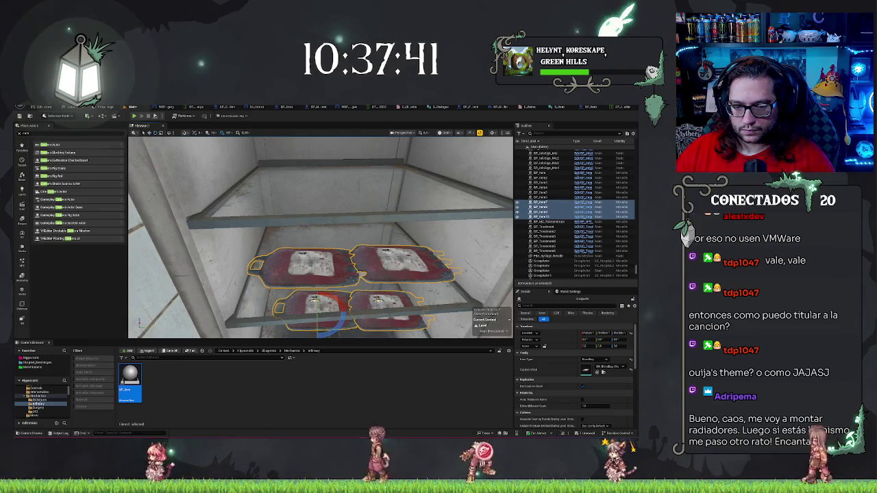
left_click_drag(341, 324, 345, 311)
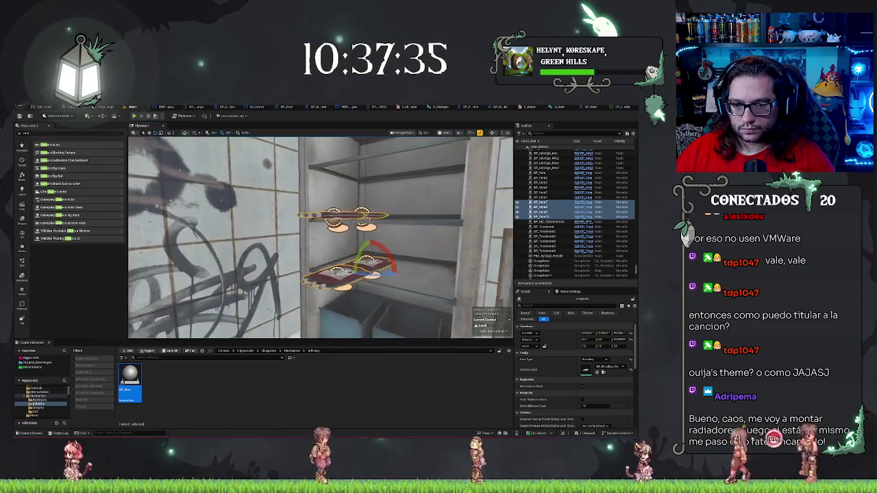
left_click(548, 216)
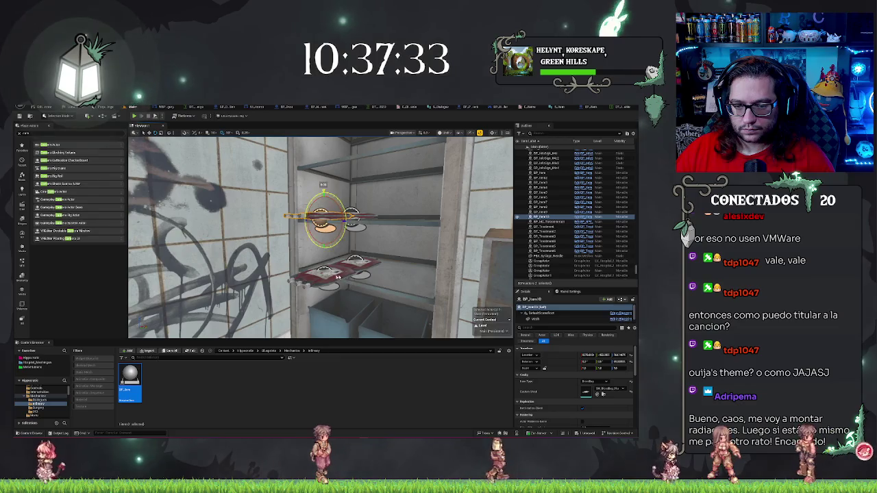
key("f")
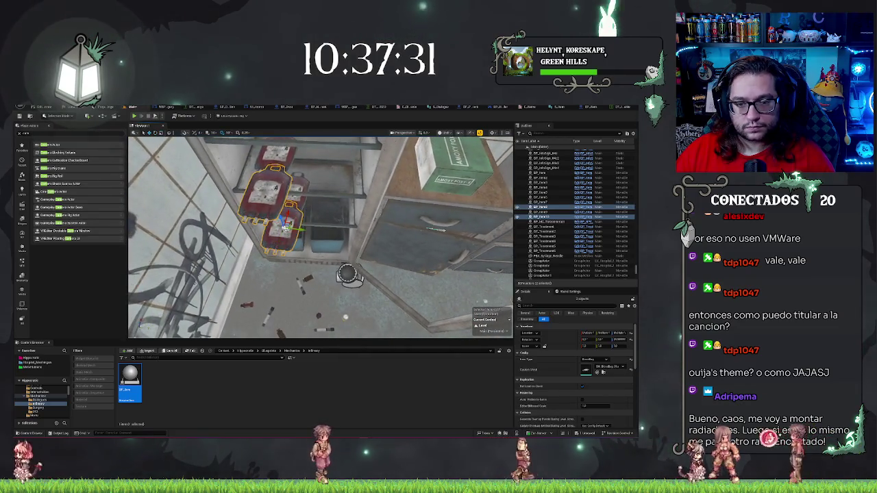
left_click_drag(327, 184, 334, 194)
key("Escape")
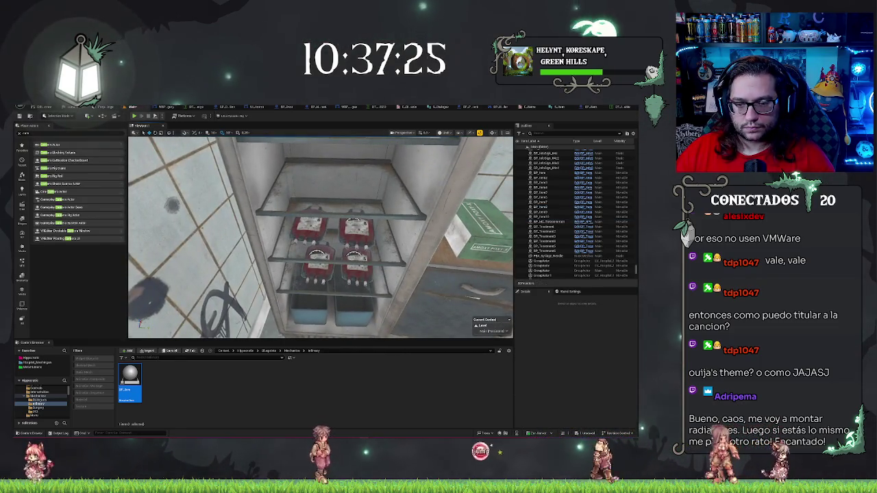
- Duplicate two blood bags onto the top shelf and lower them onto its surface
left_click(309, 227)
left_click(355, 227, "ctrl")
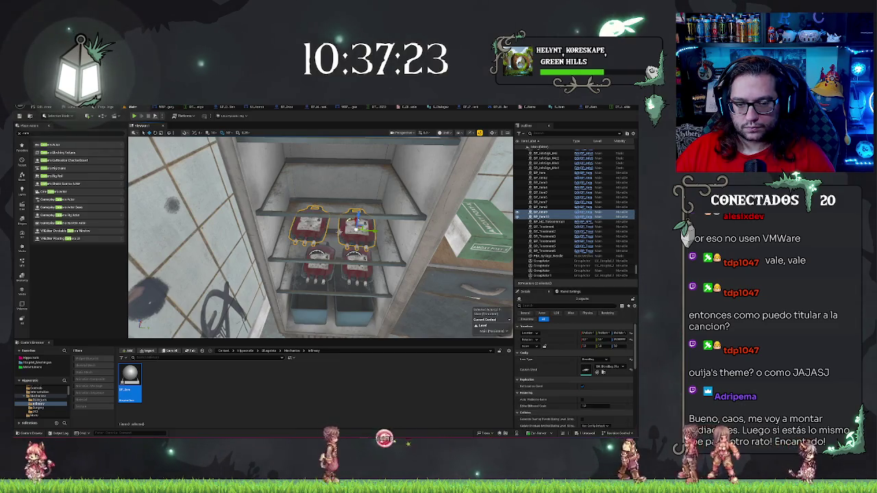
left_click_drag(355, 215, 367, 166)
left_click_drag(320, 236, 317, 206)
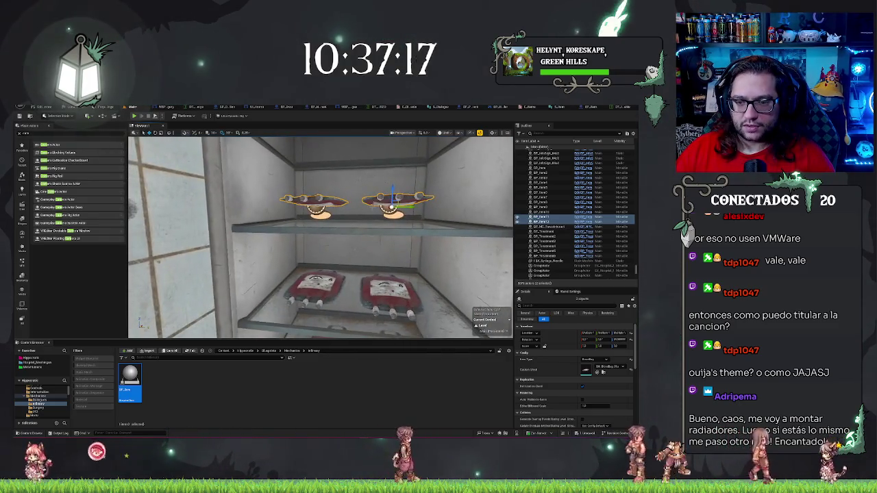
key("Delete")
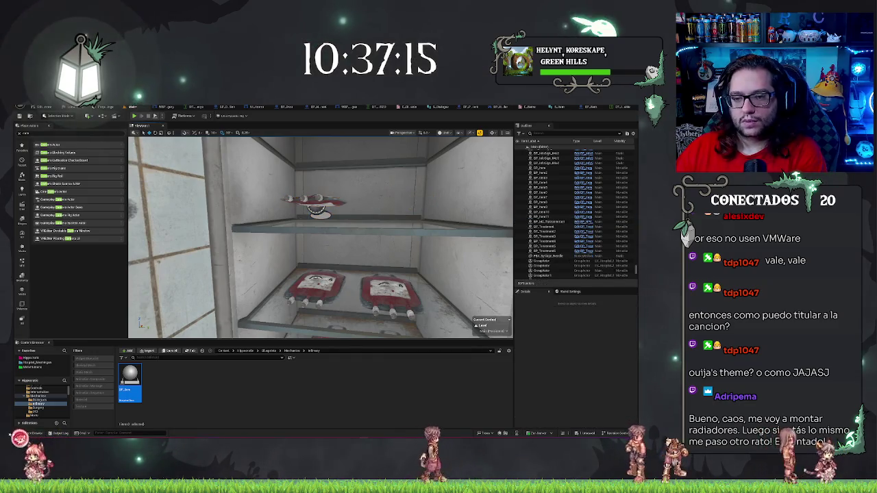
key("ctrl+z")
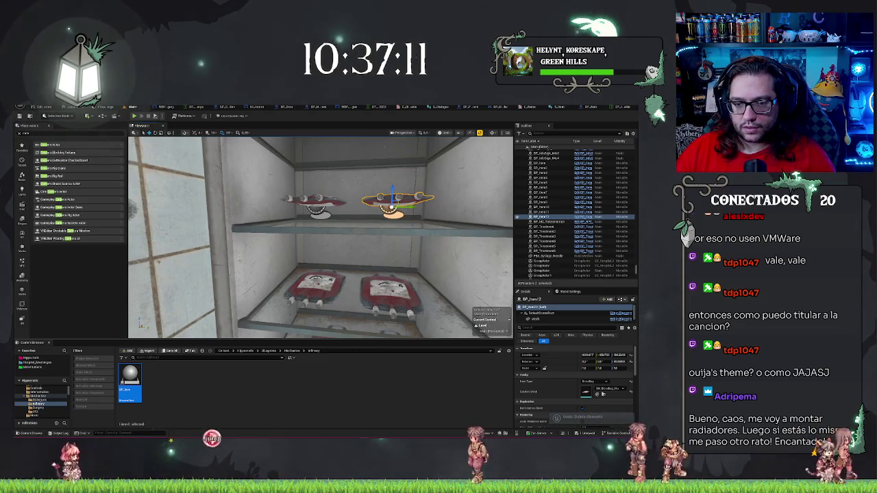
left_click(315, 202, "ctrl")
left_click_drag(318, 195, 319, 217)
key("Escape")
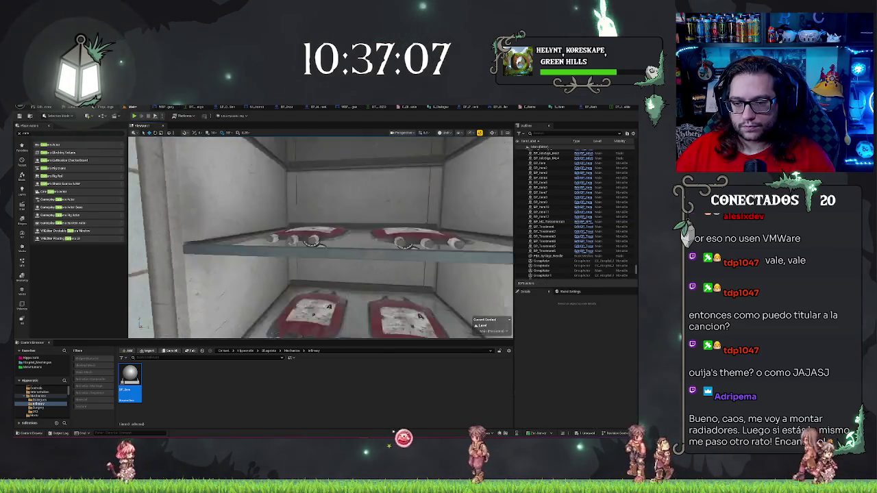
mouse_move(320, 236)
left_mouse_down()
mouse_move(320, 219)
mouse_move(302, 233)
mouse_move(253, 237)
left_mouse_up()
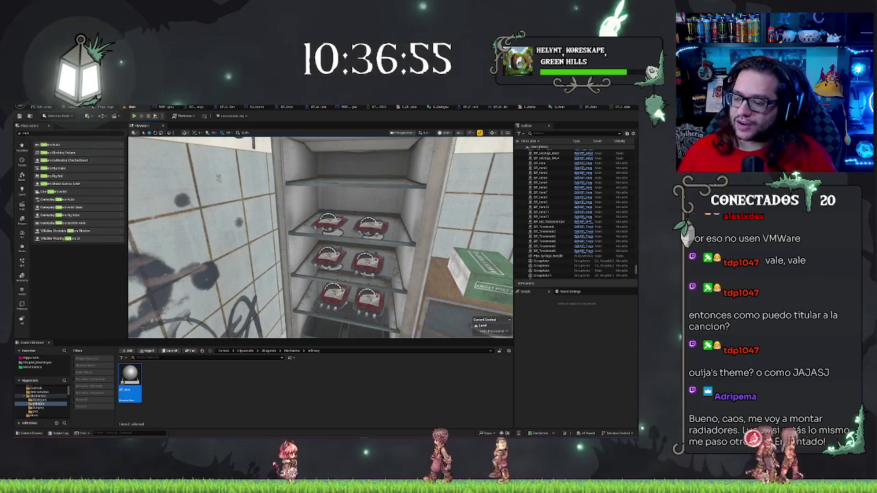
- Place five BP_Item boxes along the lower shelf and switch them to the small round item type
mouse_move(319, 236)
left_mouse_down()
mouse_move(288, 233)
mouse_move(329, 237)
mouse_move(274, 236)
left_mouse_up()
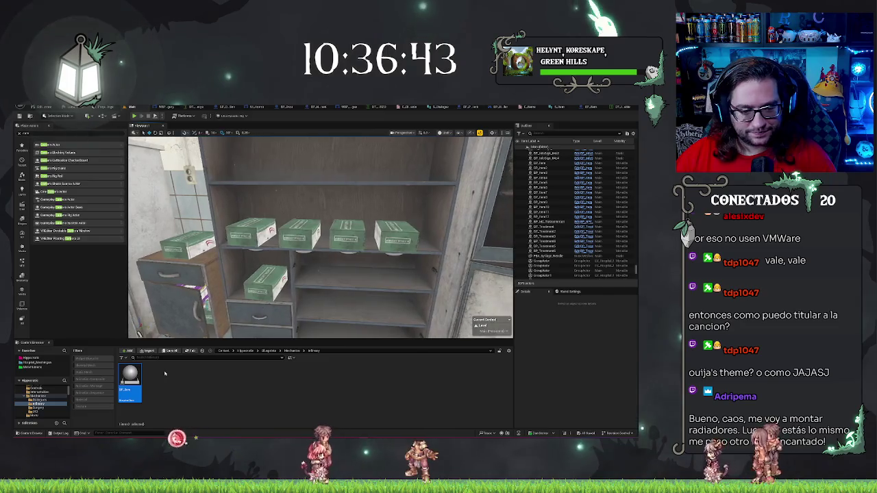
left_click_drag(183, 351, 317, 274)
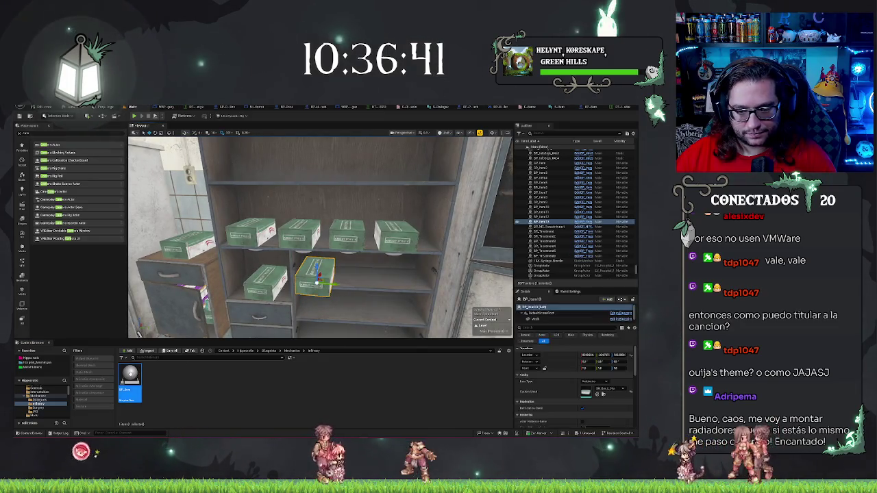
left_click_drag(130, 377, 351, 278)
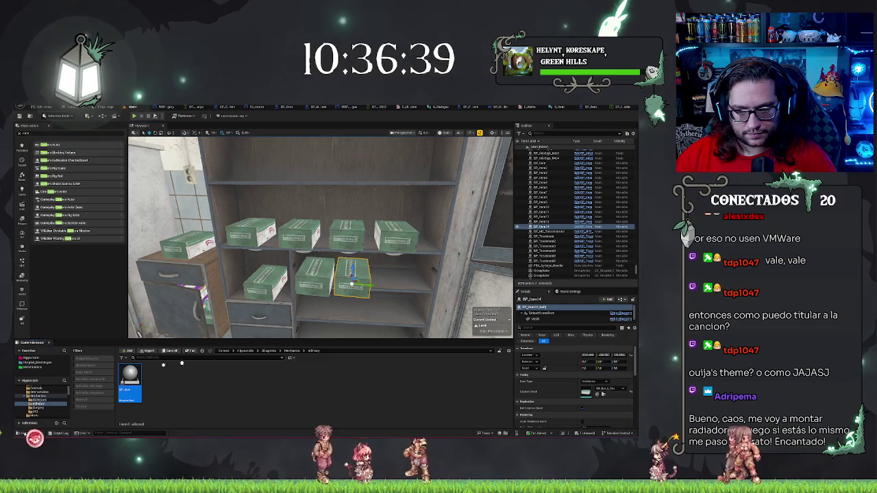
left_click_drag(182, 363, 392, 281)
left_click_drag(352, 329, 319, 302)
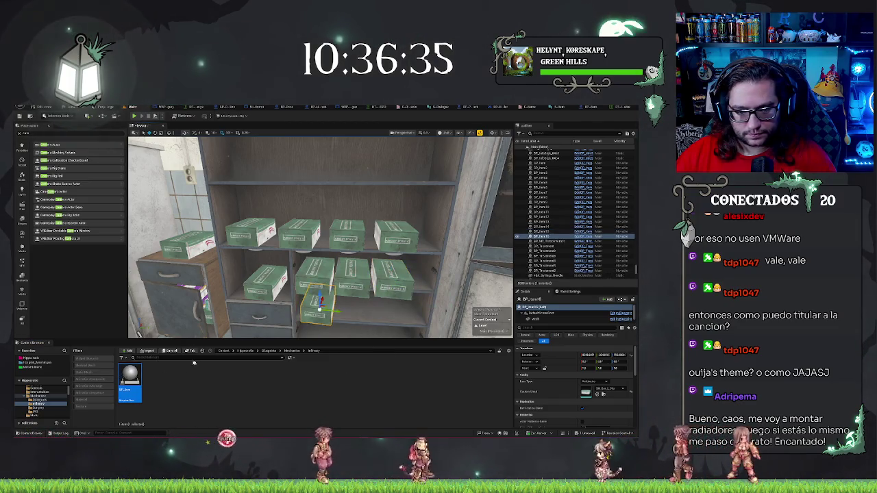
mouse_move(130, 375)
left_mouse_down()
mouse_move(354, 305)
mouse_move(351, 348)
mouse_move(394, 307)
left_mouse_up()
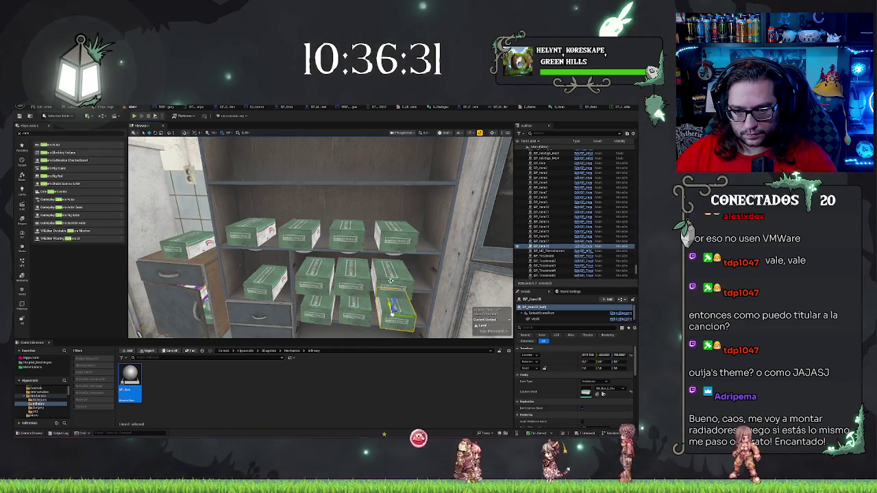
left_click(353, 282, "ctrl")
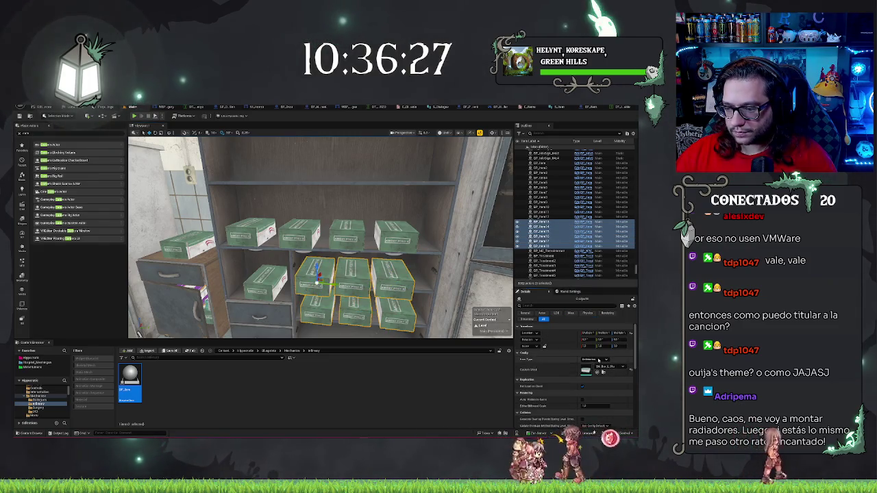
left_click(598, 359)
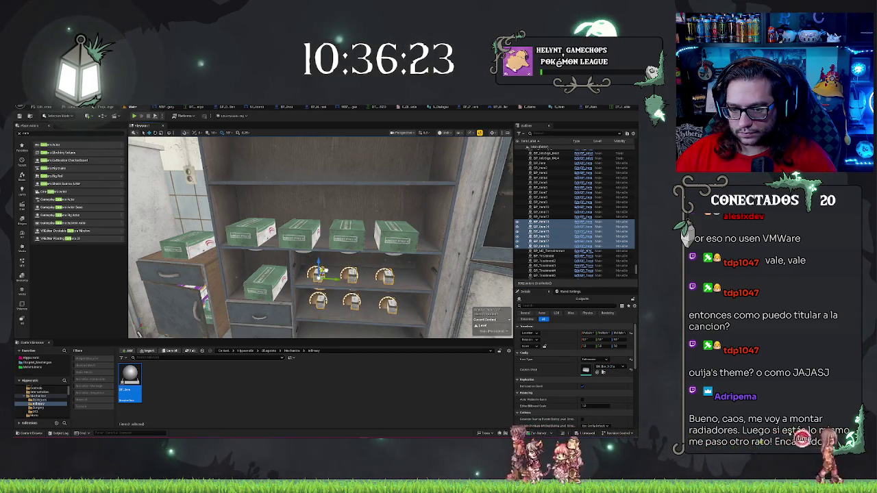
key("Escape")
- Remove a stray small pack and Alt-duplicate three small items, shifting the copies right
left_click_drag(322, 239, 405, 232)
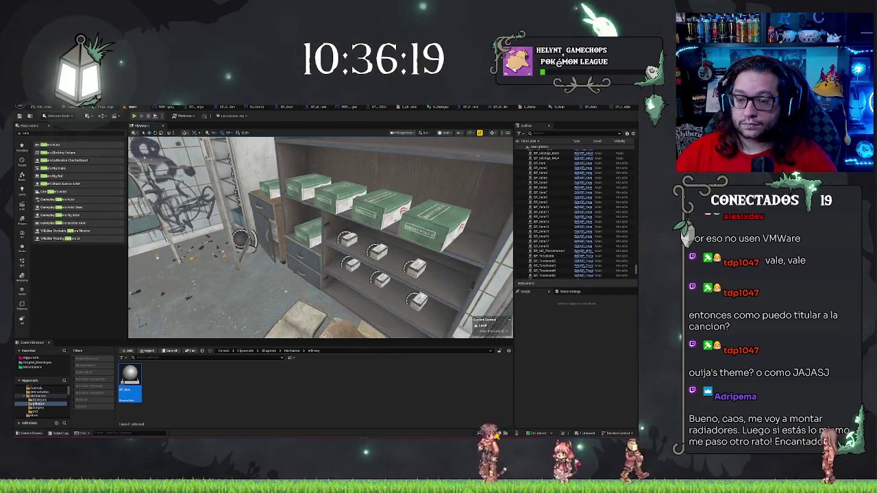
left_click_drag(382, 307, 379, 305)
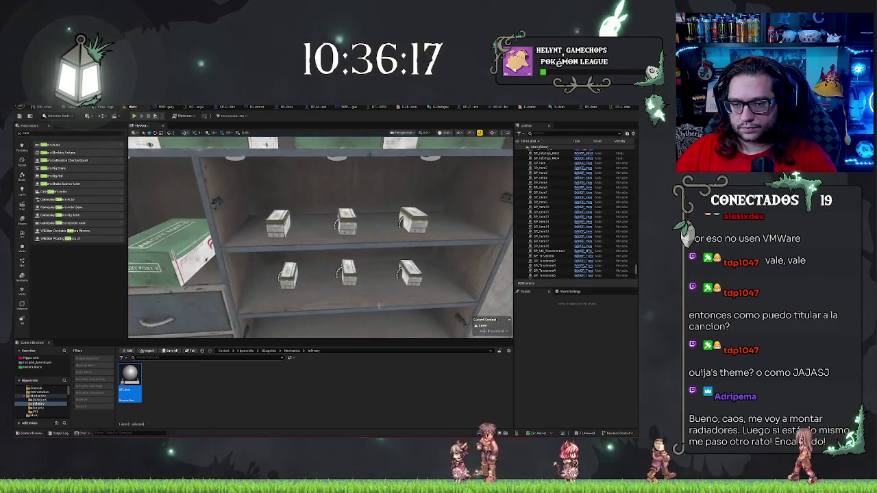
left_click(397, 264)
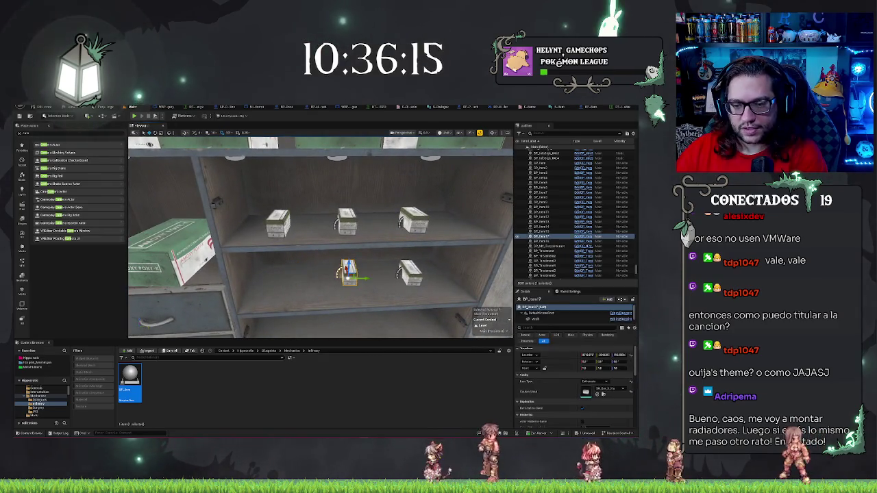
key("ctrl+z")
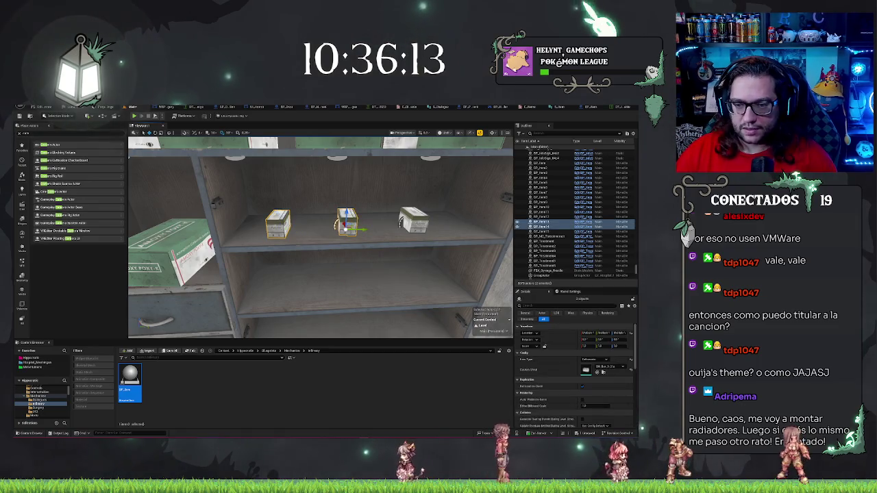
key("ctrl+z")
left_click_drag(431, 226, 460, 225)
key("Escape")
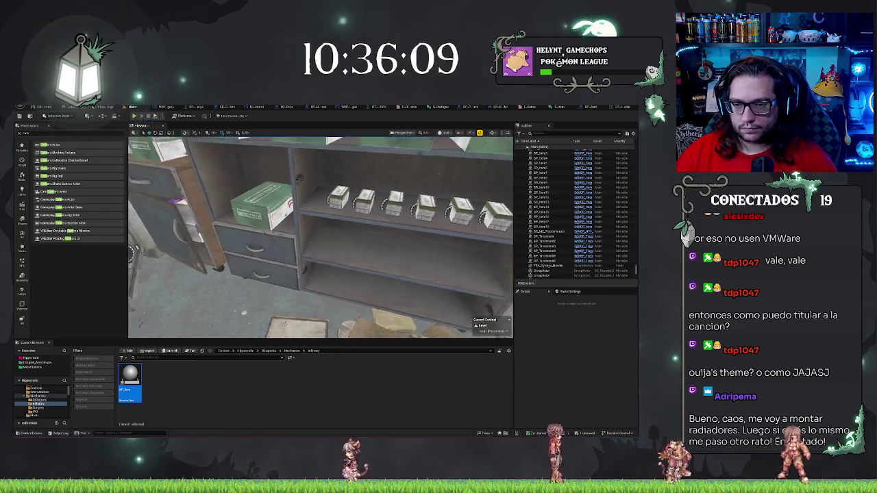
- Change two green medicine boxes to the white and purple variant
key("s")
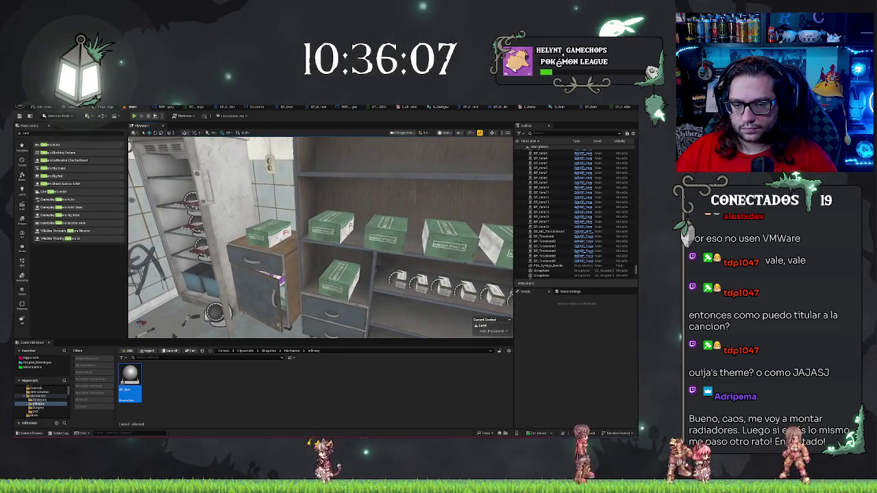
key("s")
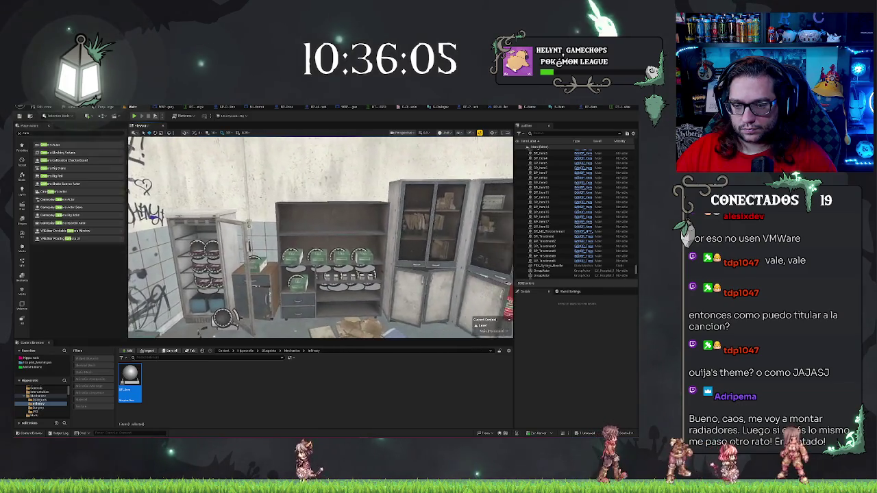
key("w")
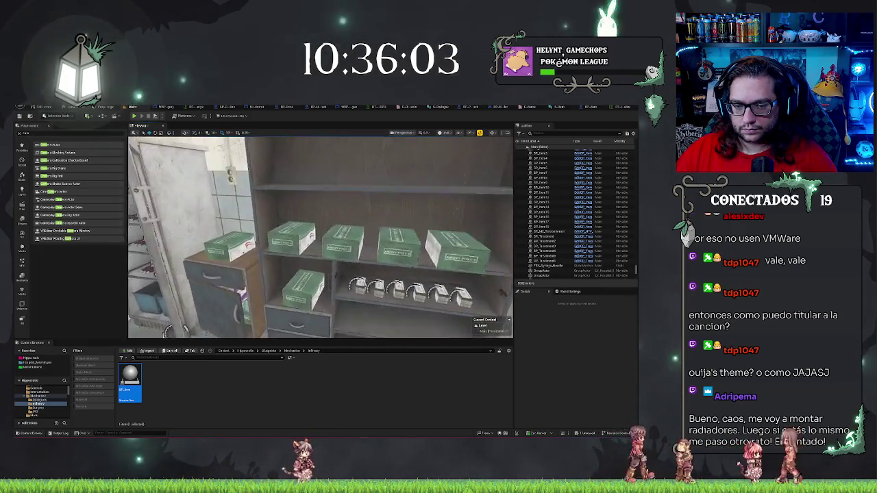
left_click(342, 295)
left_click(263, 241, "ctrl")
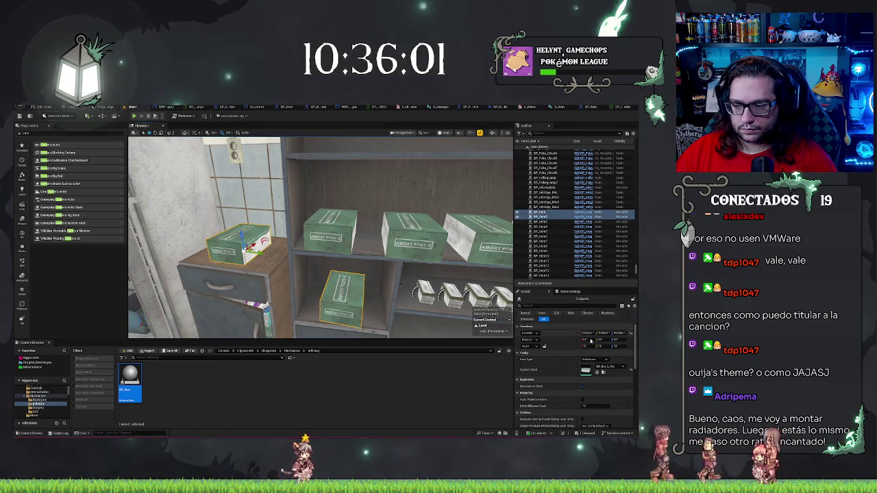
left_click(601, 364)
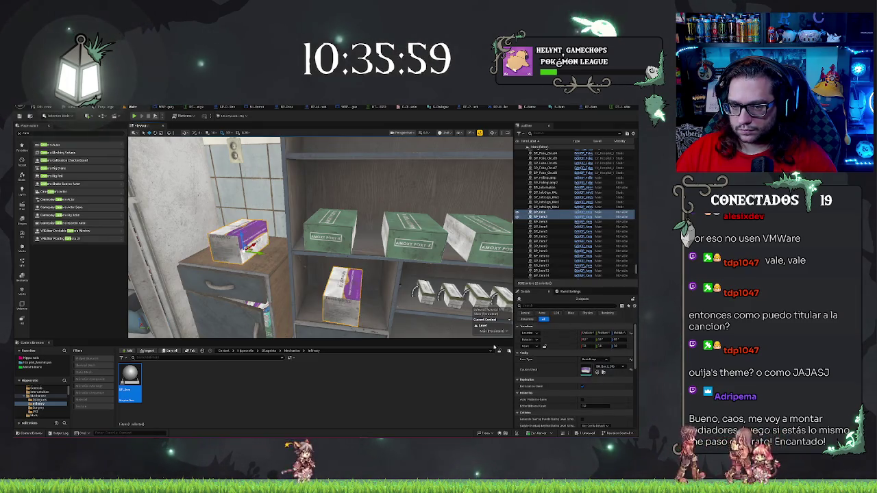
- Place three medicine boxes on the green counter and give them the purple-labelled variant
key("w")
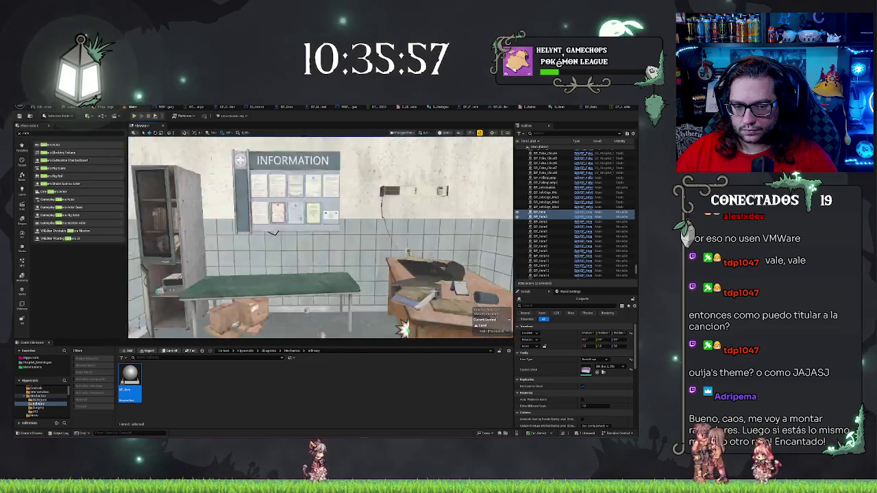
key("w")
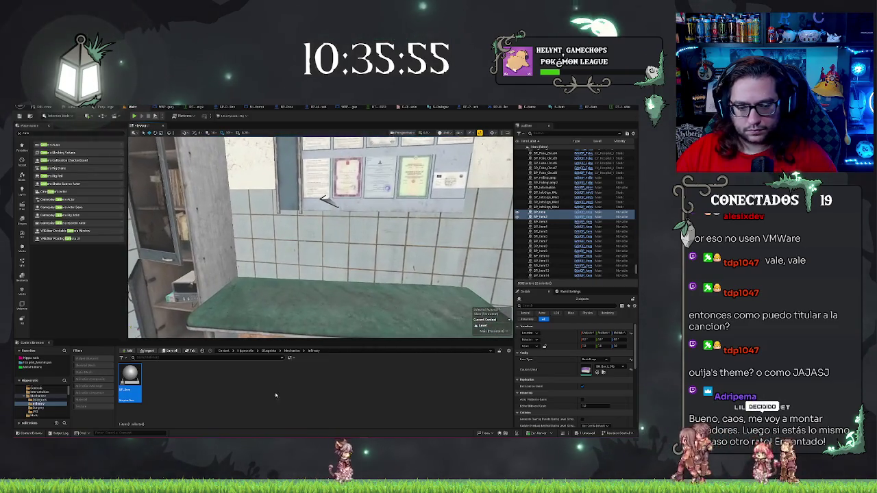
left_click_drag(130, 380, 265, 290)
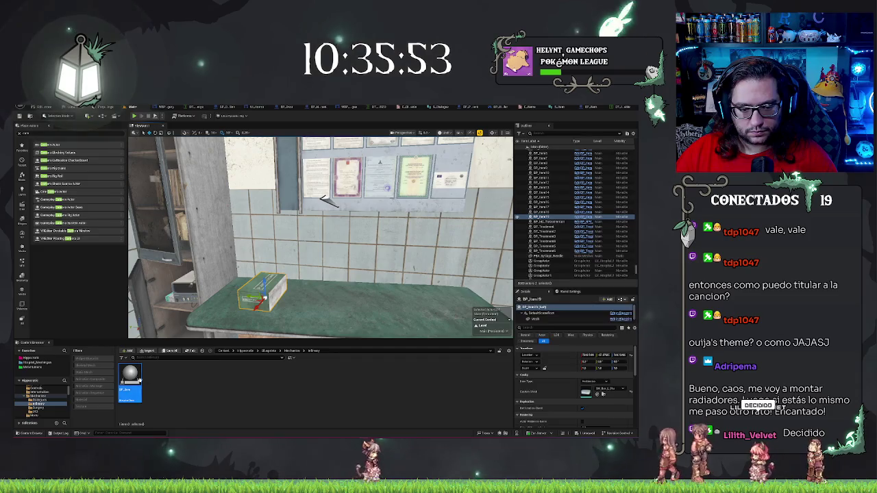
left_click_drag(330, 292, 329, 293)
mouse_move(130, 383)
left_mouse_down()
mouse_move(392, 293)
mouse_move(392, 302)
left_mouse_up()
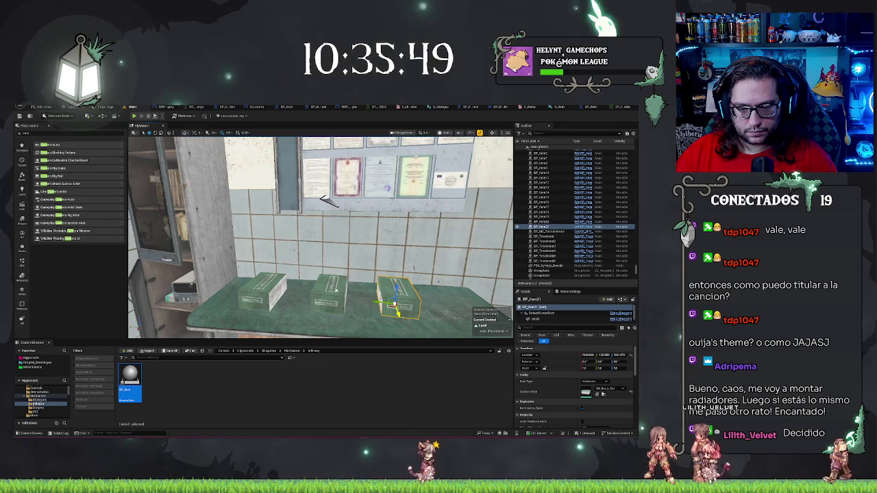
left_click(336, 291, "ctrl")
left_click(597, 361)
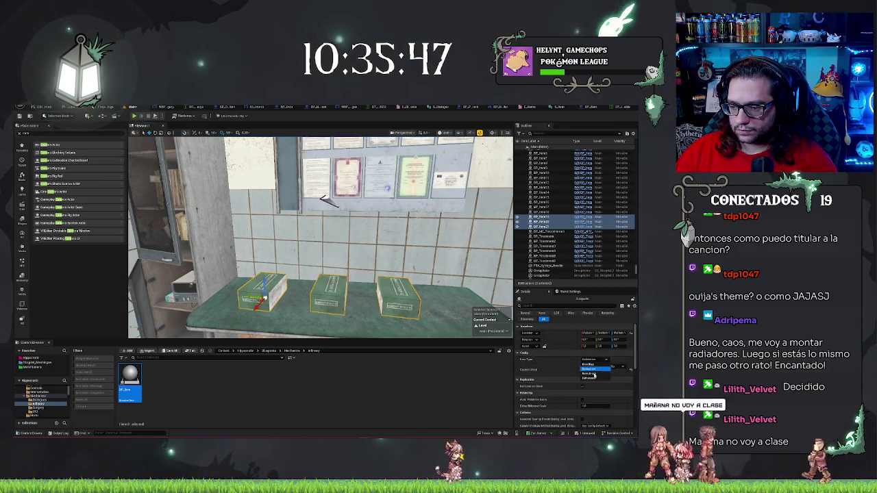
left_click(591, 374)
key("Escape")
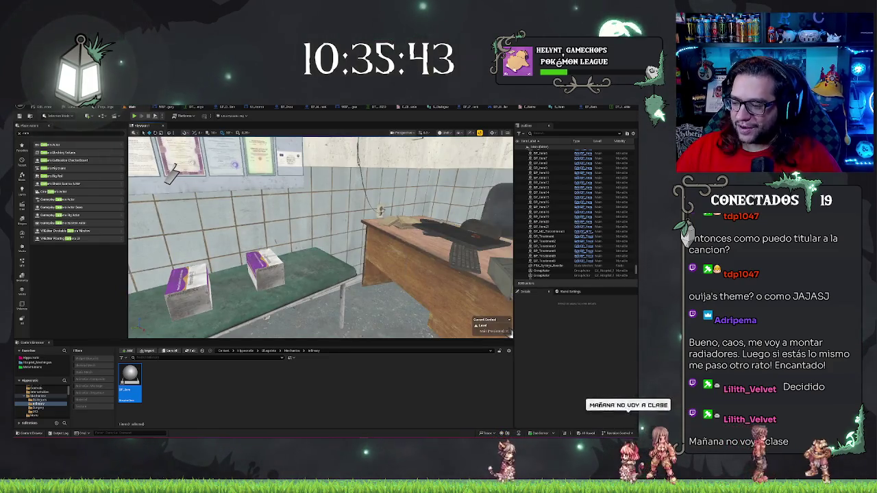
- Fly over to the open glass cabinet and select its door
key("w")
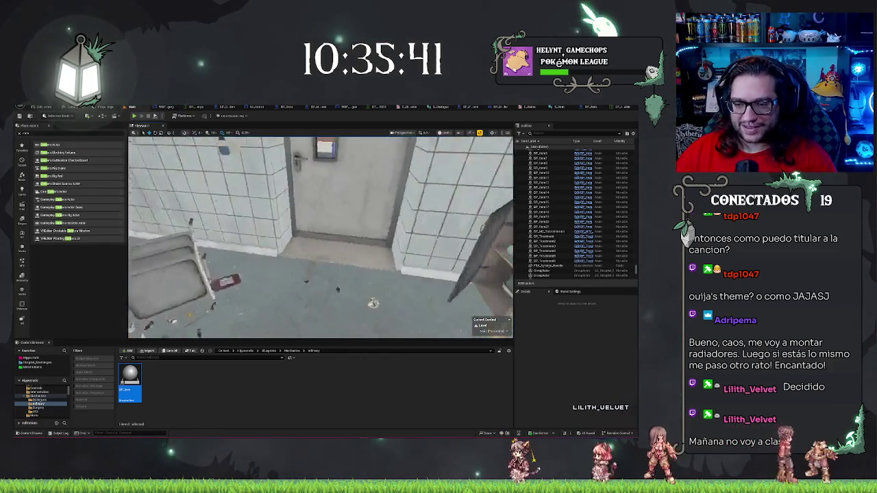
key("s")
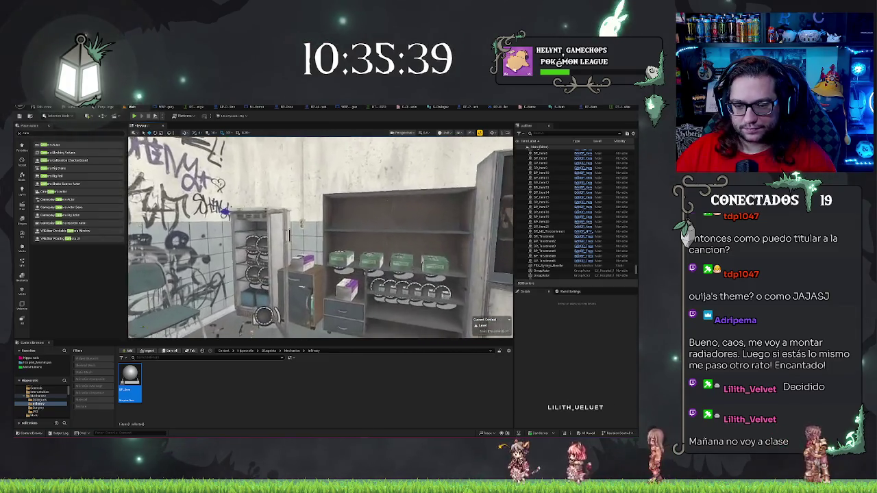
key("w")
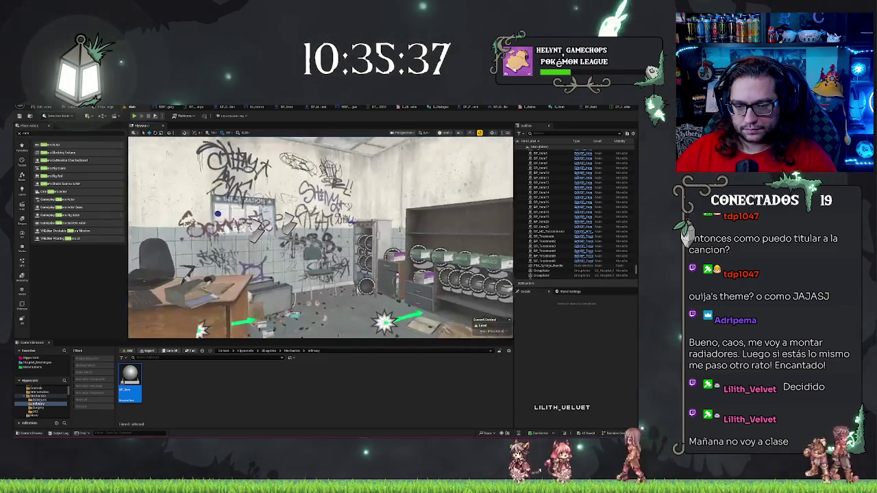
key("s")
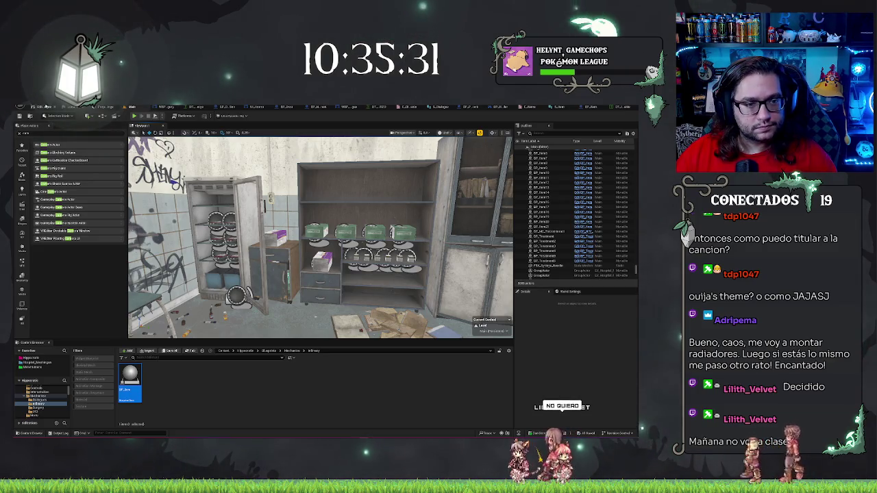
key("w")
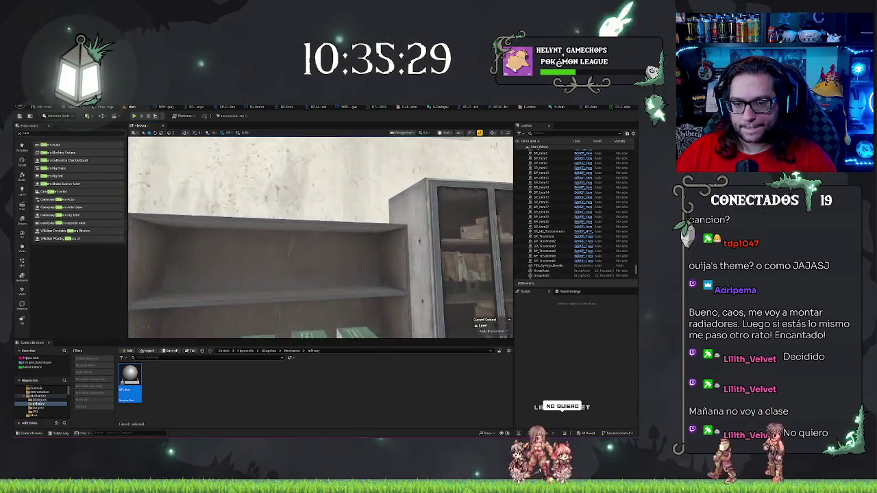
key("s")
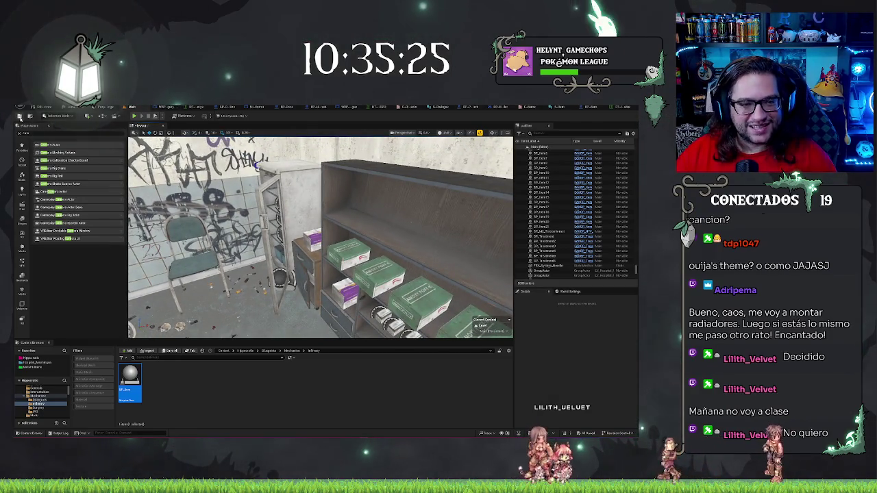
key("d")
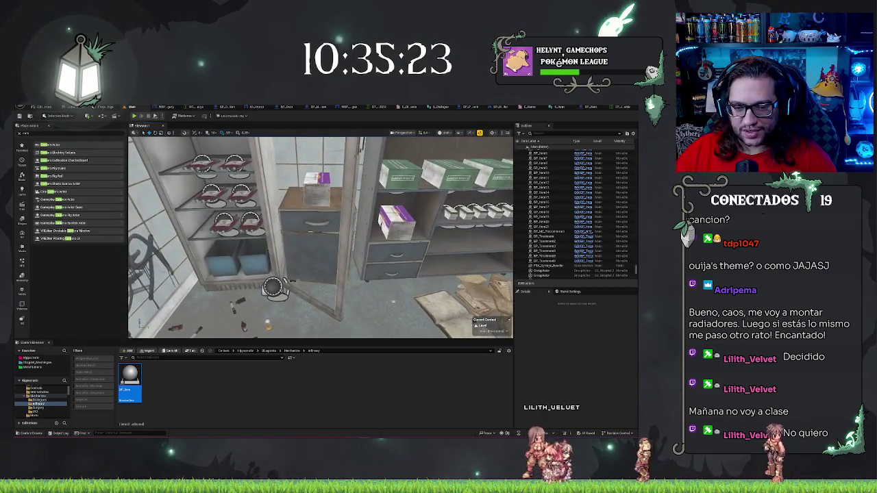
left_click(337, 274)
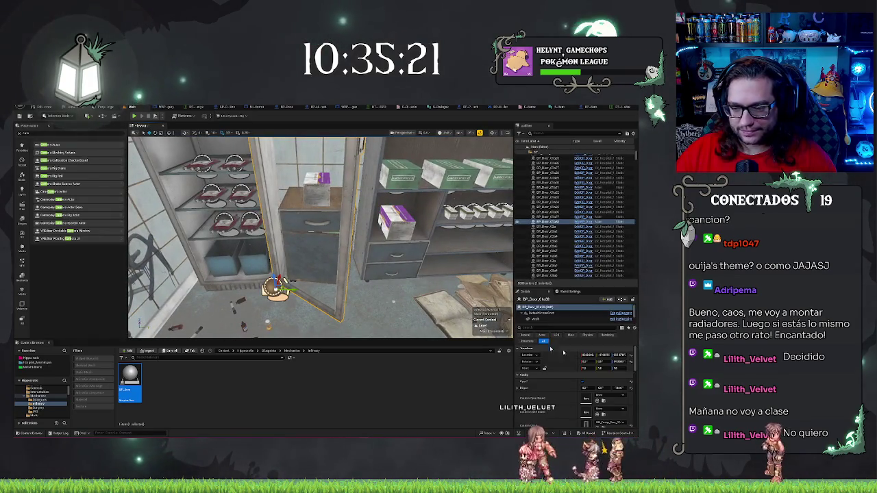
- Reselect the cabinet door and swing it further open by dragging its rotation
key("s")
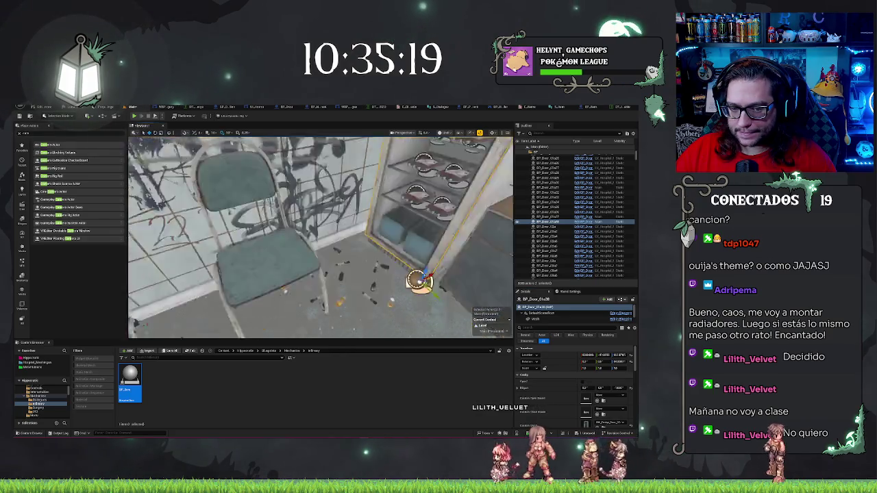
left_click(338, 233)
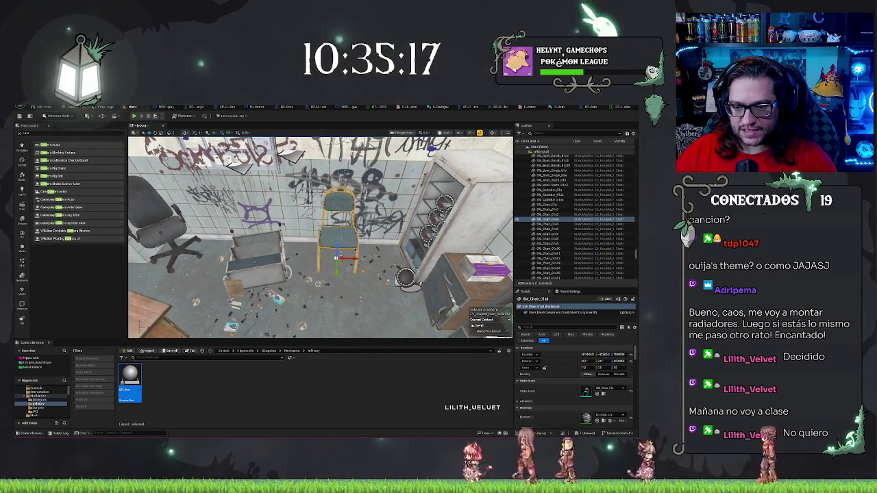
key("w")
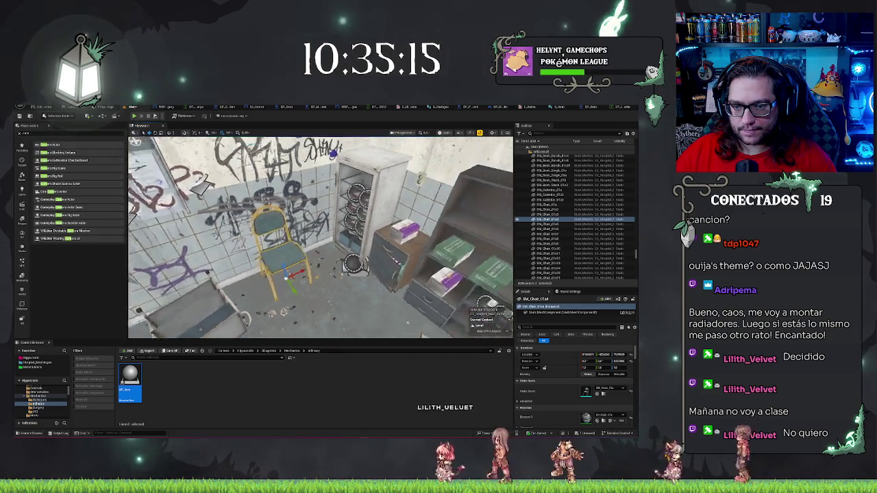
left_click(420, 272)
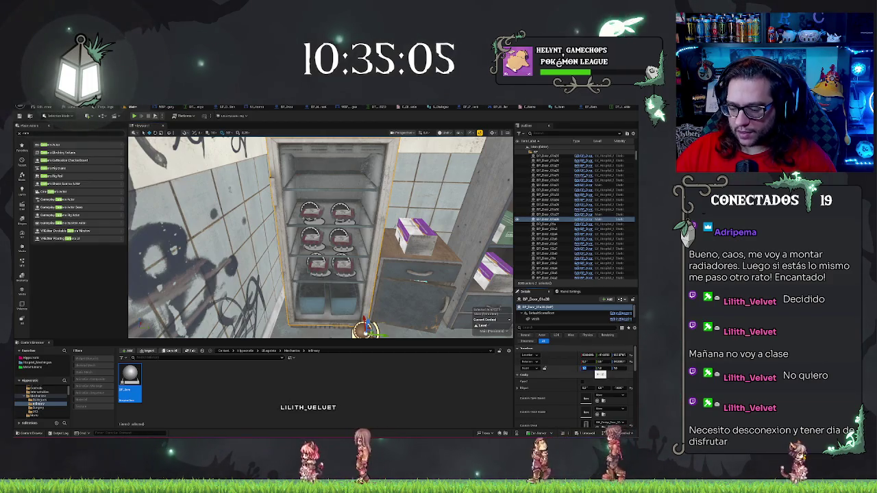
left_click_drag(583, 368, 585, 368)
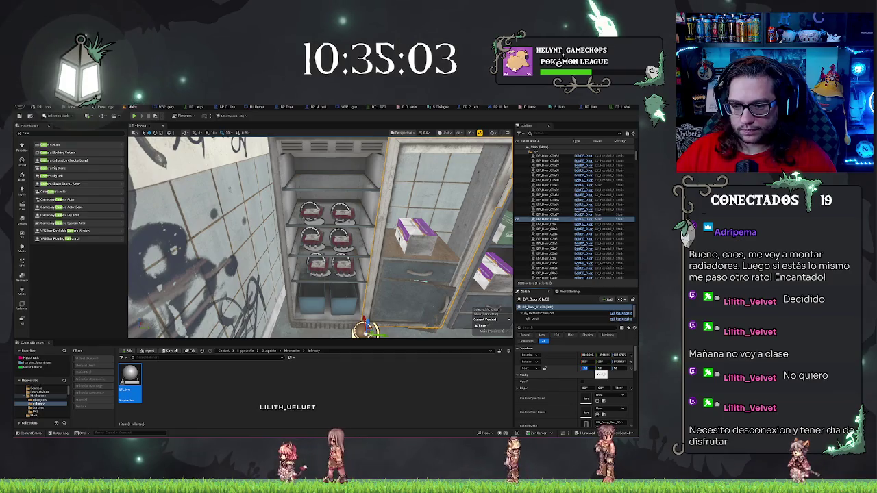
left_click_drag(322, 274, 346, 312)
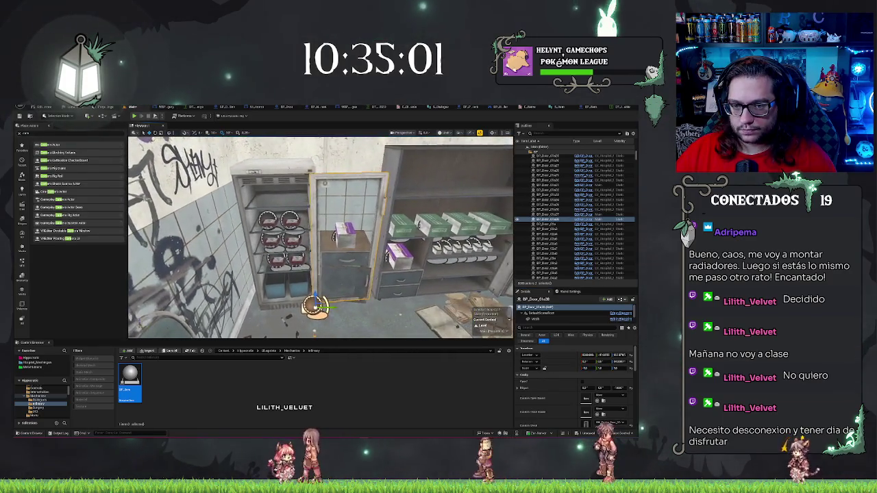
mouse_move(598, 388)
left_mouse_down()
mouse_move(575, 385)
mouse_move(583, 382)
left_mouse_up()
mouse_move(320, 236)
left_mouse_down()
mouse_move(320, 288)
mouse_move(336, 257)
left_mouse_up()
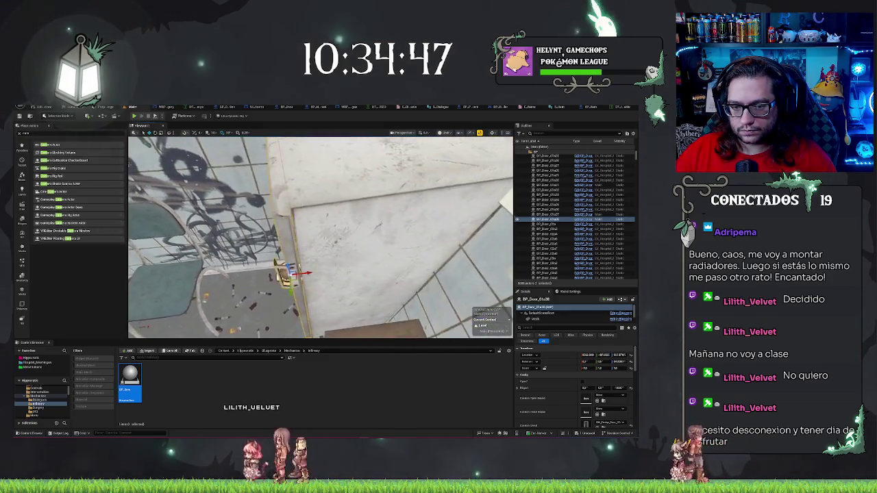
mouse_move(335, 257)
left_mouse_down()
mouse_move(342, 240)
mouse_move(359, 247)
left_mouse_up()
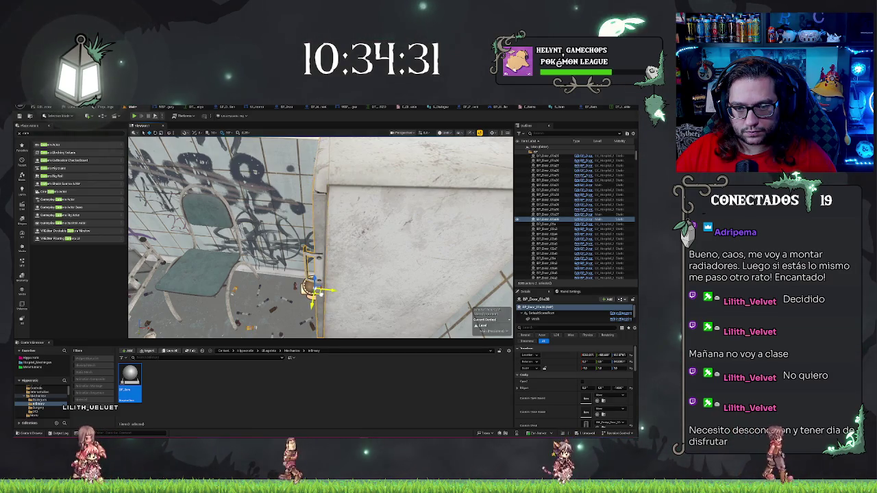
left_click_drag(364, 279, 363, 285)
- Frame the fridge door and widen its open angle by editing the Z rotation value
left_click(329, 301)
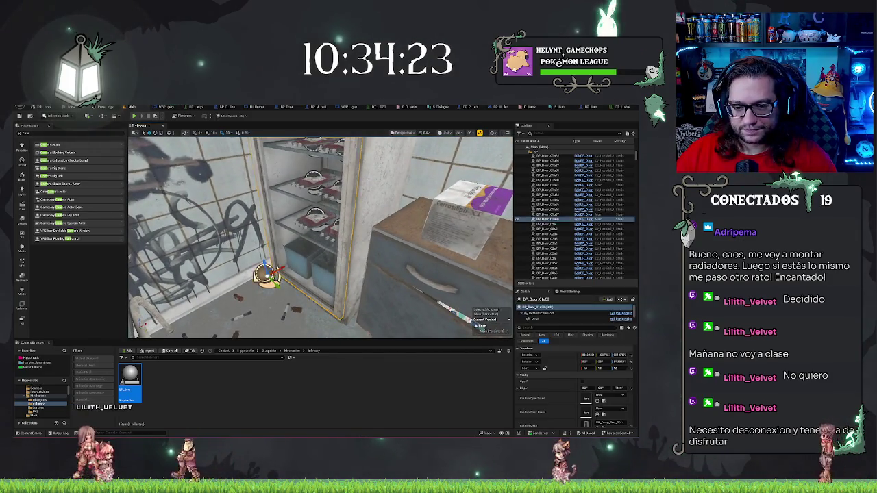
key("f")
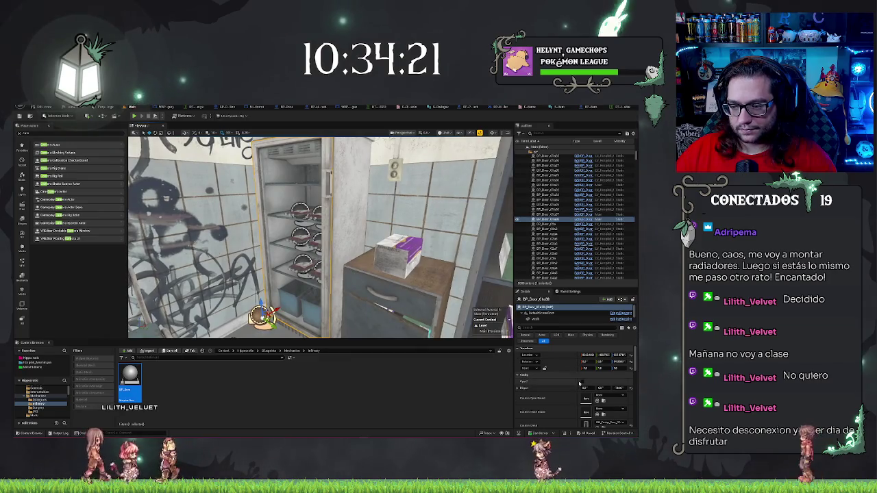
left_click(581, 383)
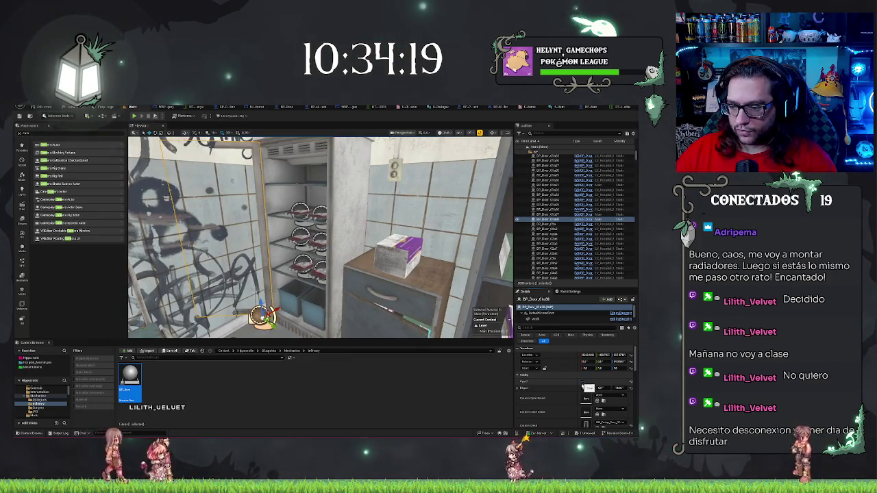
left_click_drag(616, 387, 623, 388)
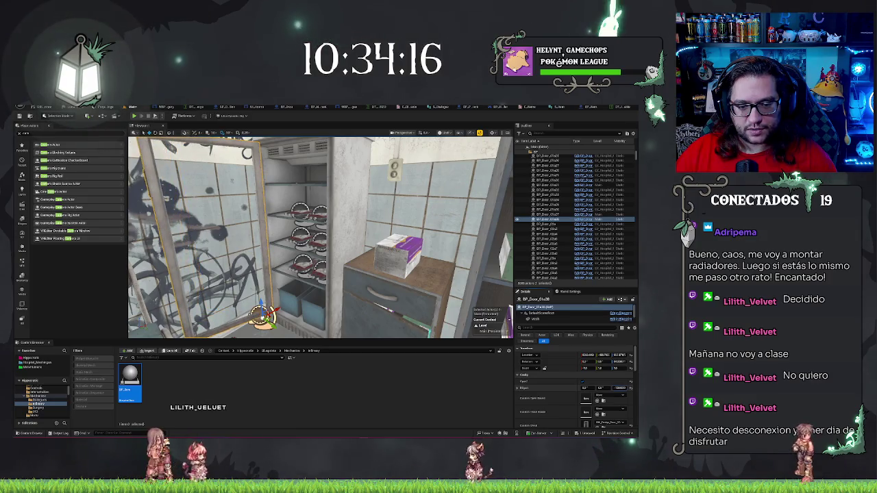
left_click(617, 388)
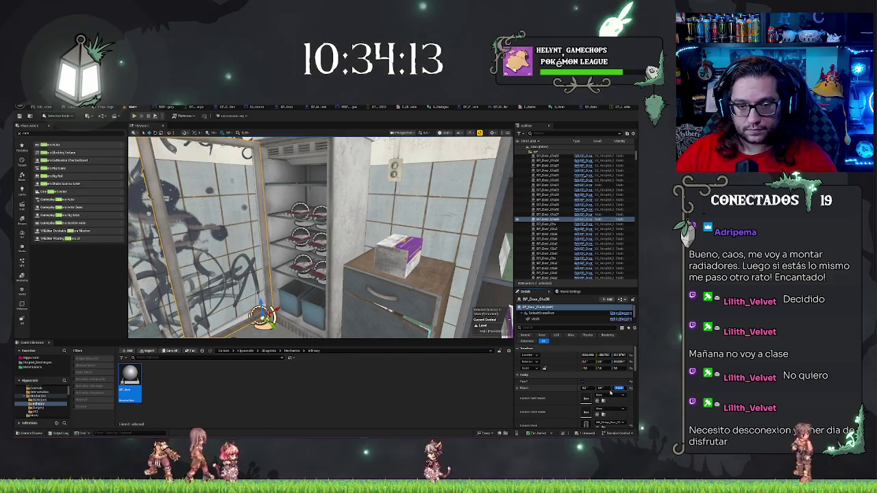
scroll(320, 237, "up", 2)
- Start a Play From Here session from the floor beside the cabinet
key("Left")
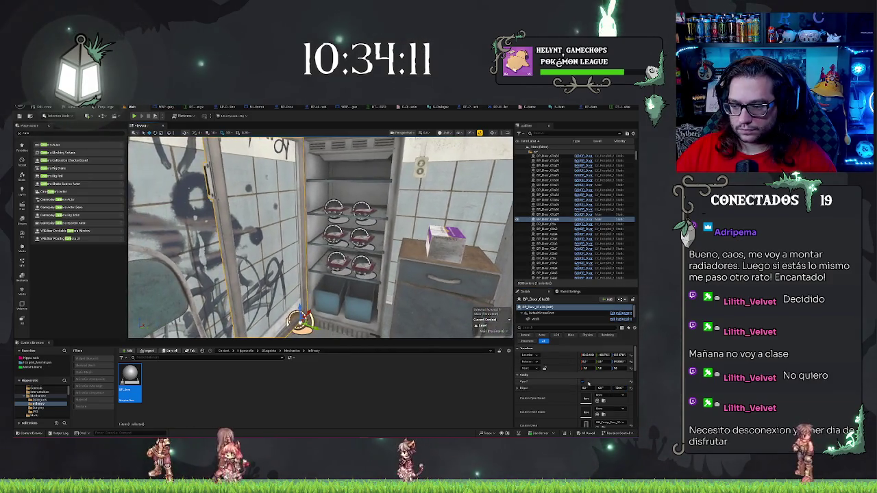
left_click_drag(320, 237, 353, 226)
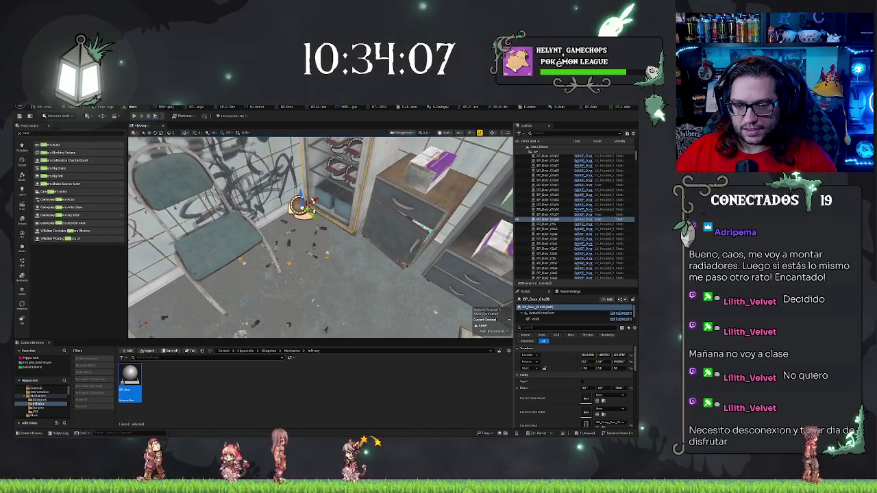
right_click(339, 132)
left_click(353, 292)
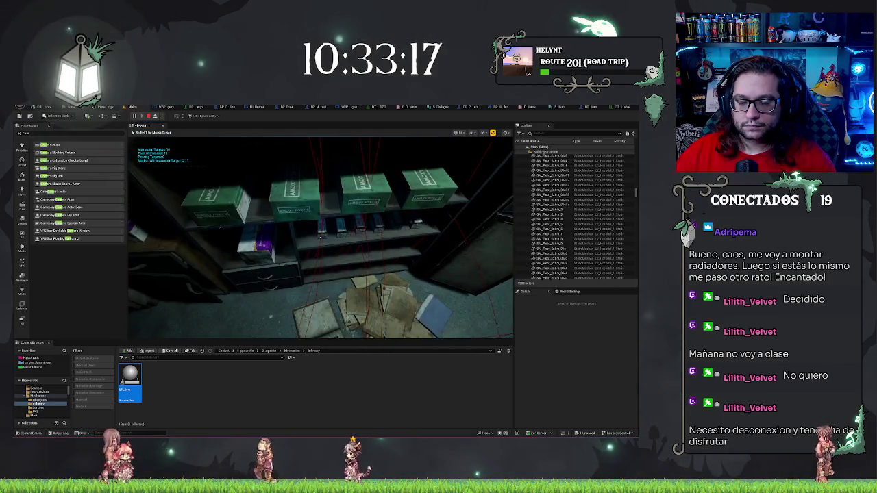
- Stop play, relaunch with Alt+P, stop again, and fly to the information board
key("Escape")
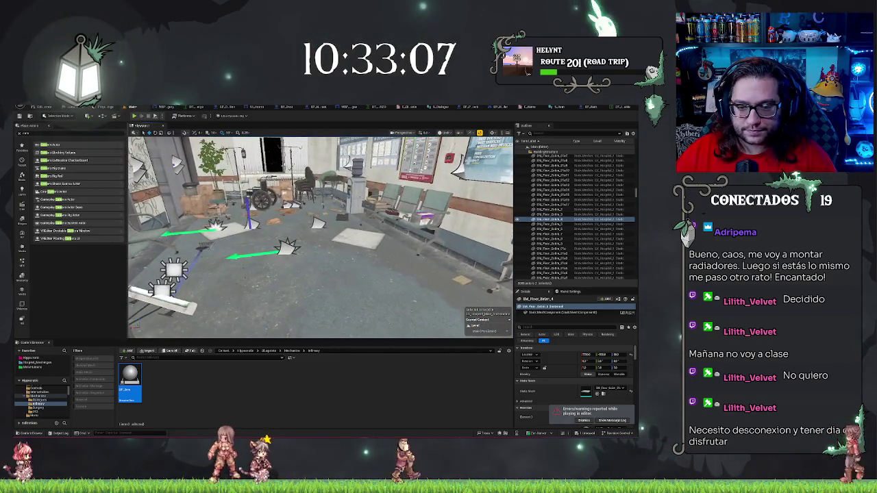
right_click(336, 273)
key("Escape")
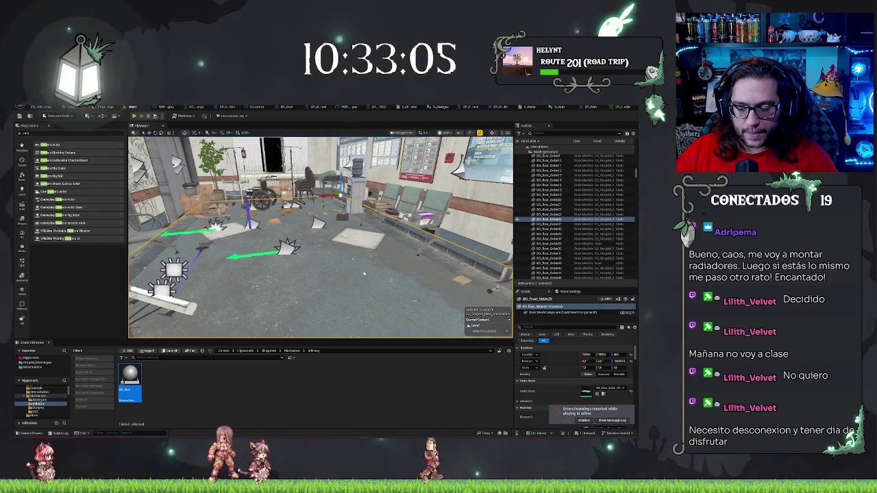
key("alt+p")
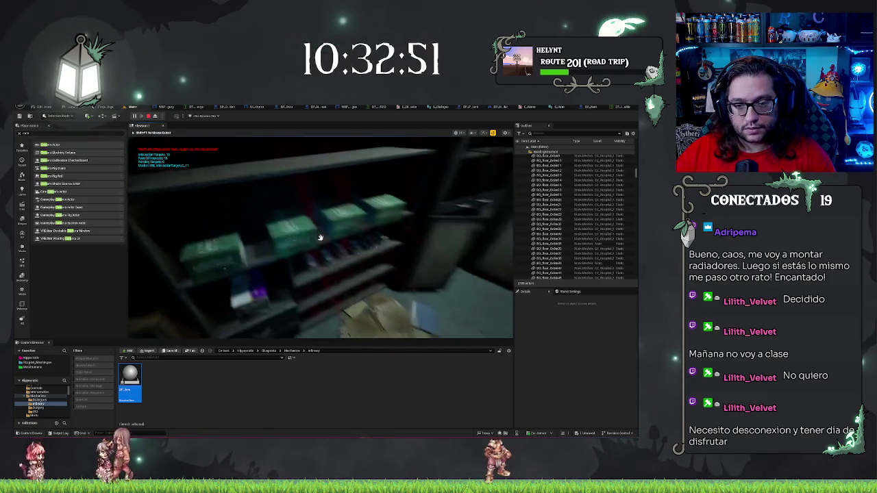
key("Escape")
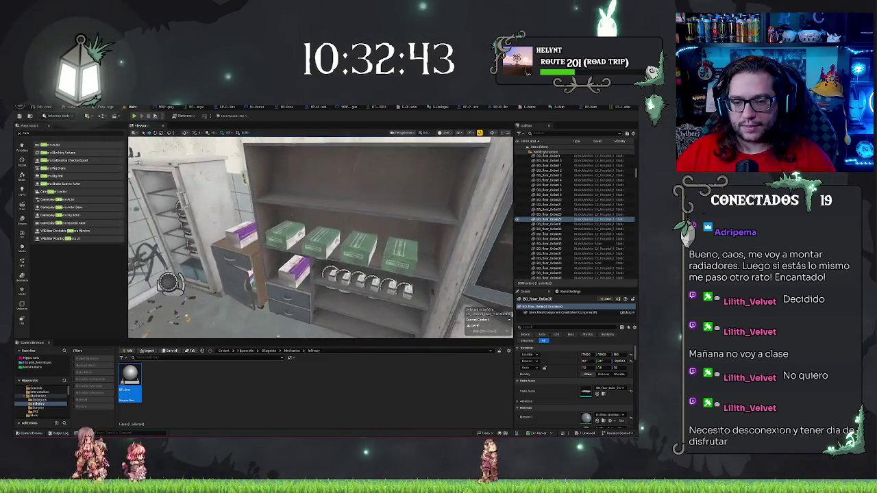
mouse_move(320, 236)
left_mouse_down()
mouse_move(395, 257)
mouse_move(373, 148)
left_mouse_up()
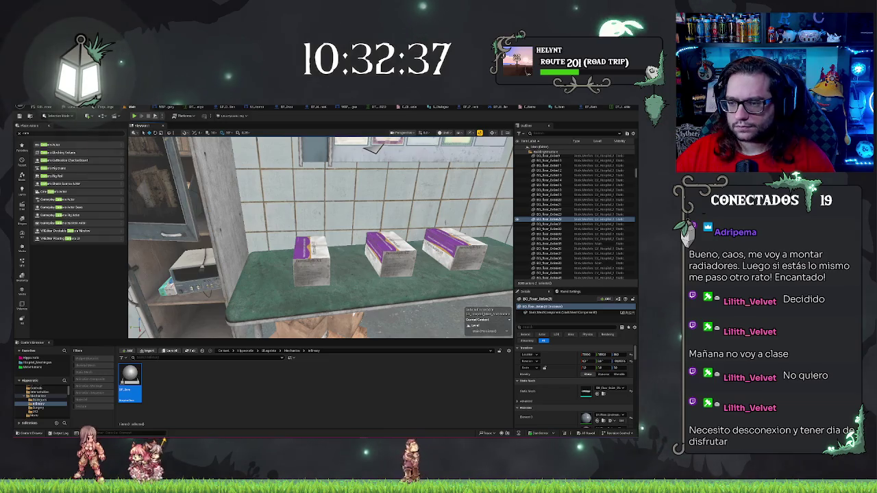
- Filter the Outliner by 'sm_bed' and frame each of the first matching boxes in turn
left_click(312, 257)
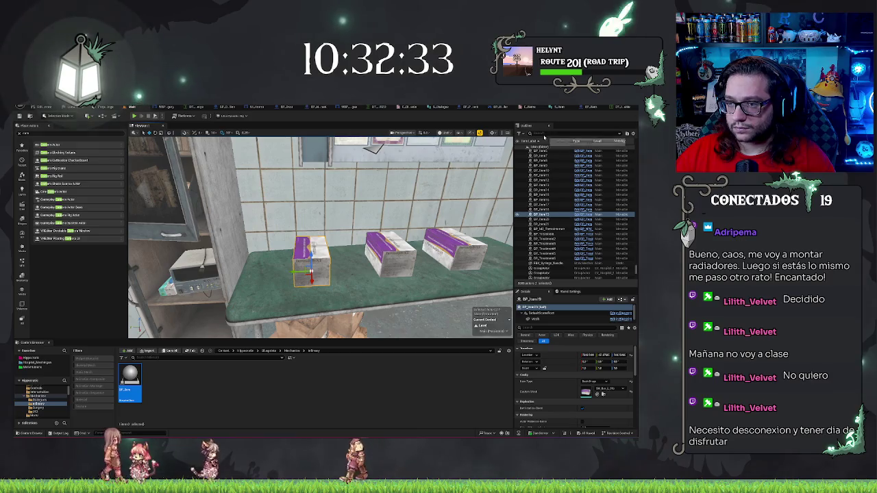
left_click(548, 133)
type("sm_bed")
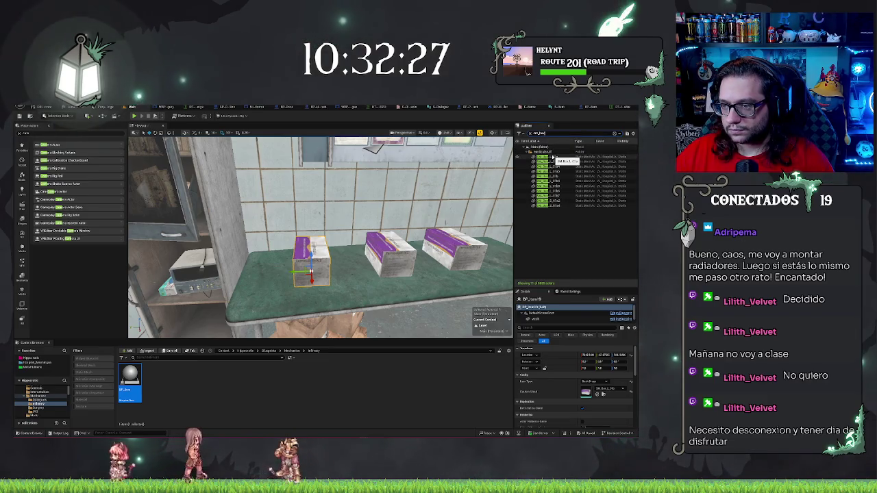
left_click(554, 158)
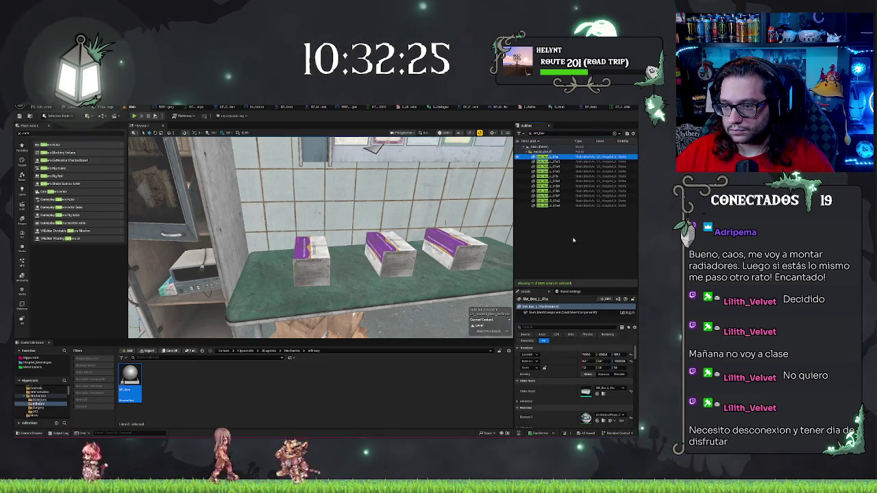
key("f")
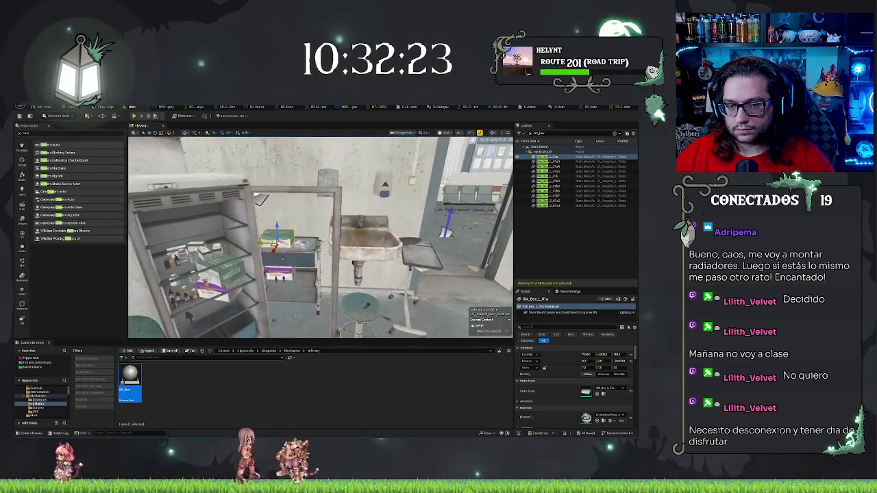
left_click(554, 162)
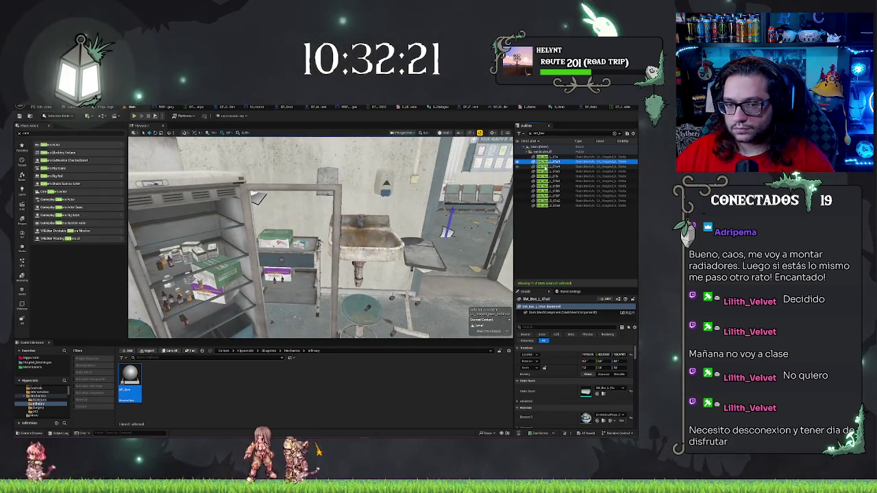
key("f")
left_click(553, 166)
key("f")
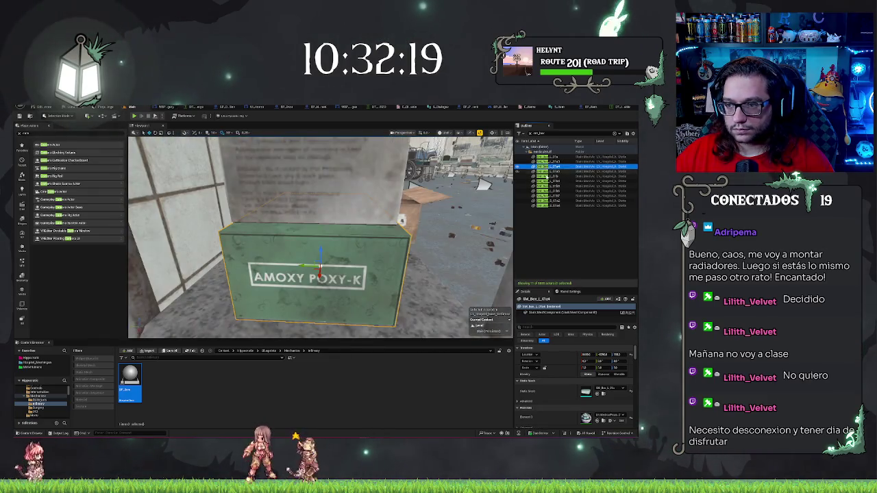
left_click(553, 171)
key("f")
left_click(553, 176)
key("f")
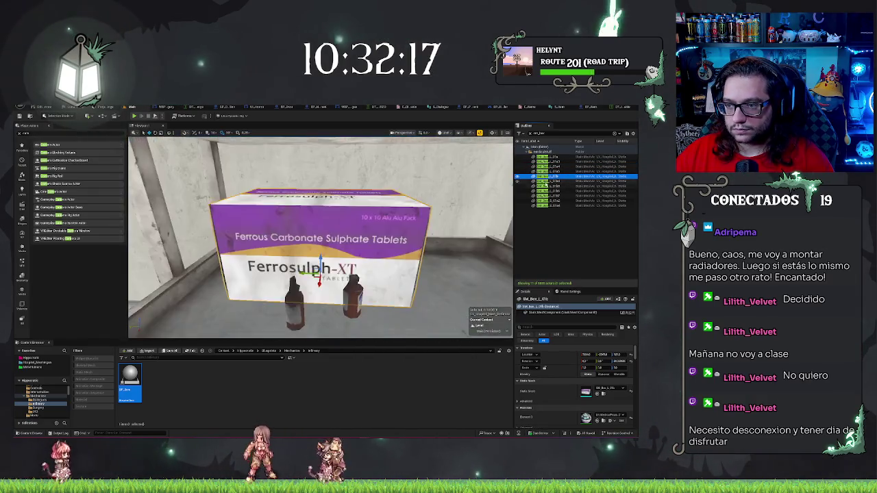
- Frame the remaining listed boxes, then select all 11 and delete them
left_click(553, 181)
key("f")
left_click(554, 186)
key("f")
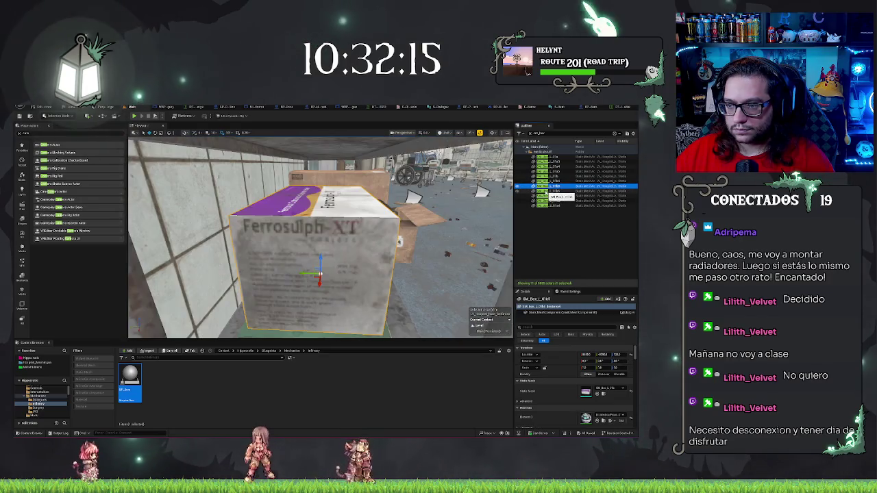
left_click(553, 191)
key("f")
left_click_drag(422, 219, 503, 190)
left_click(552, 200)
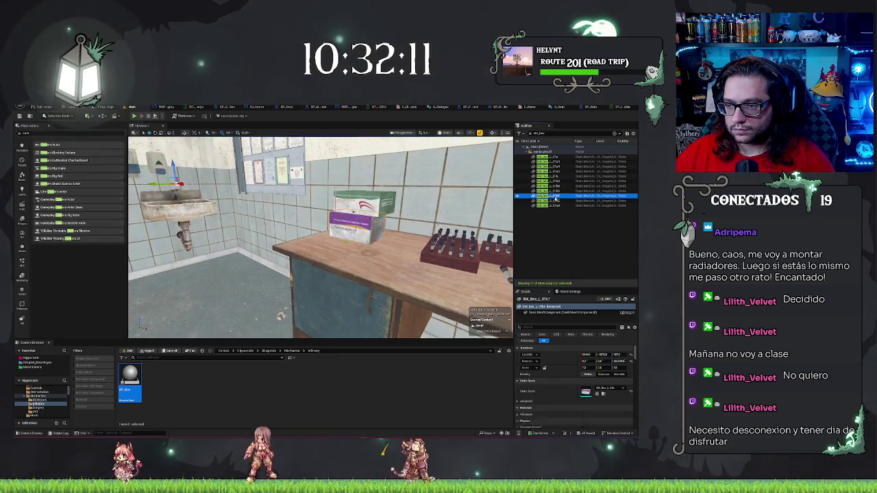
key("f")
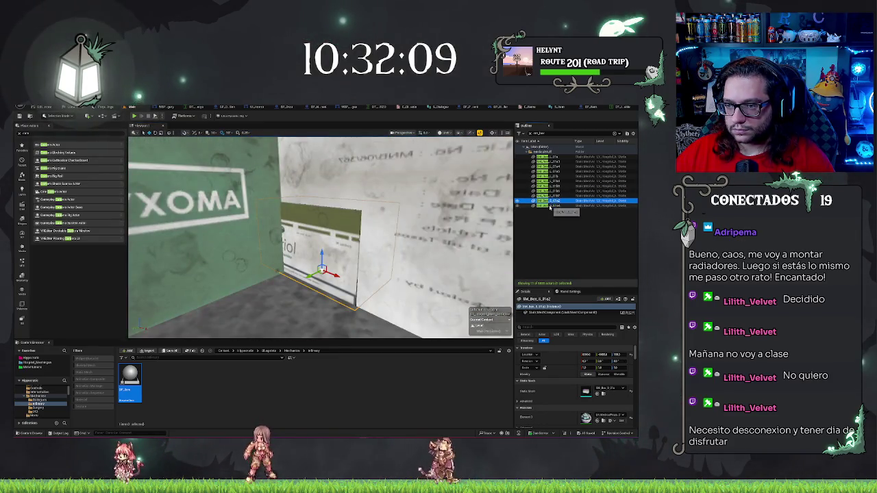
left_click(551, 159, "shift")
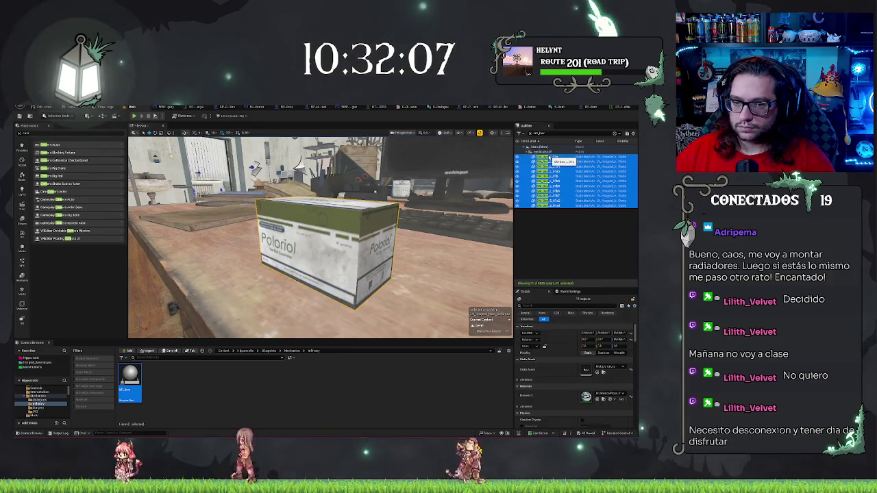
key("Delete")
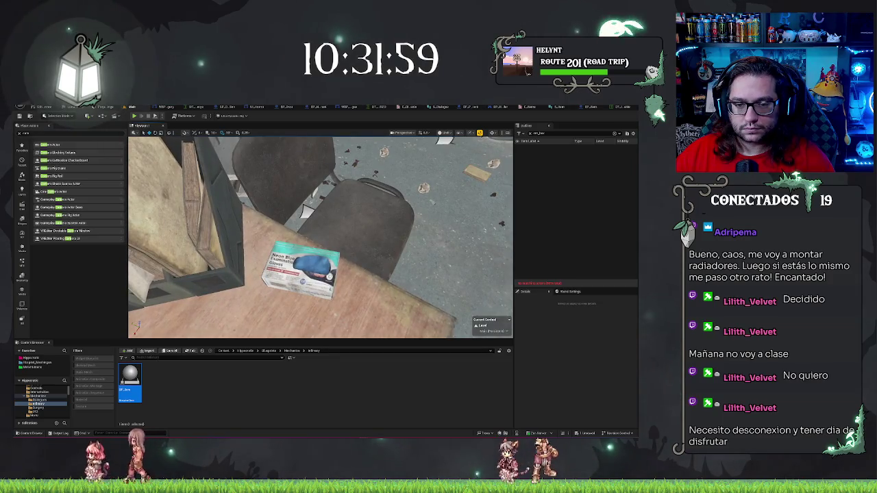
- Clear the Outliner filter, open the rack Blueprint with Ctrl+E, and inspect its box mesh components
left_click(306, 211)
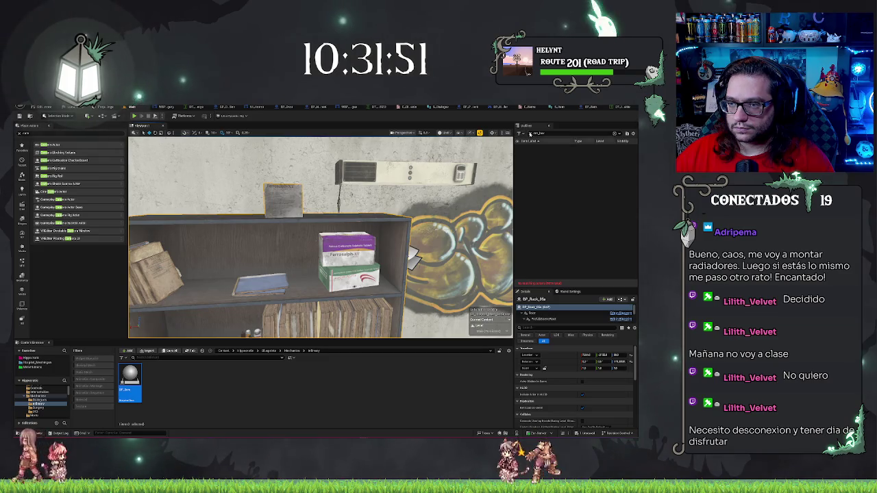
key("Escape")
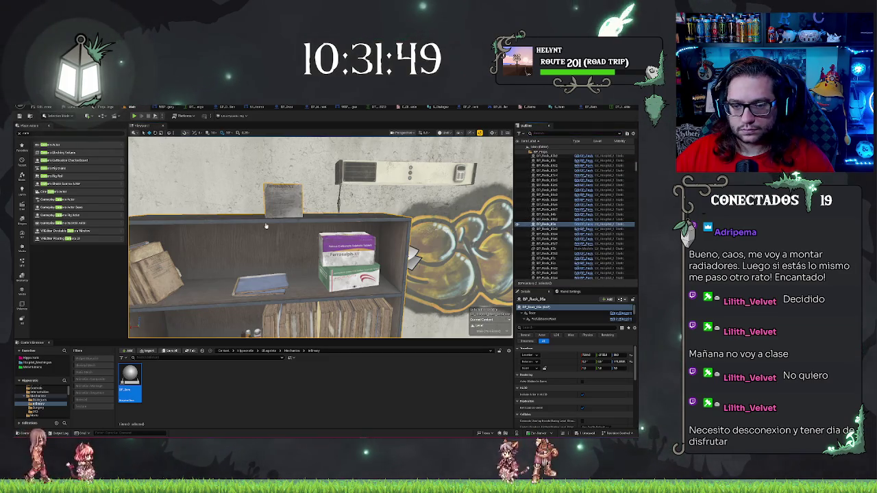
key("ctrl+e")
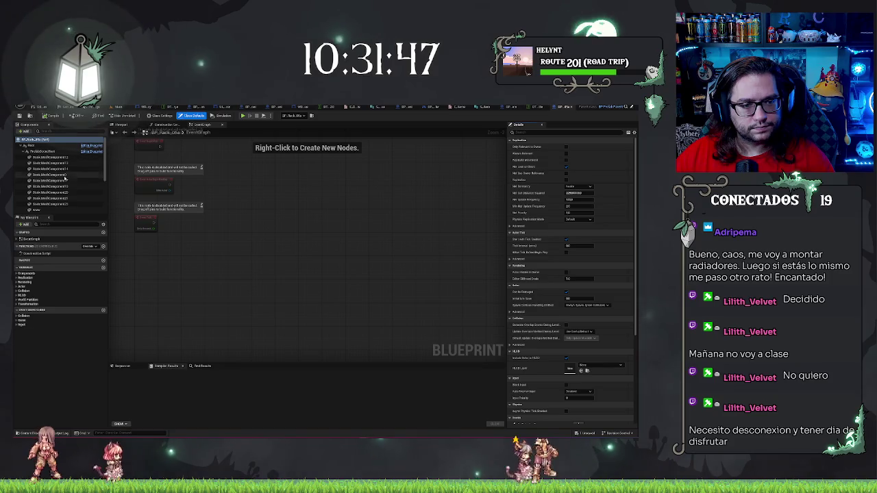
left_click(60, 157)
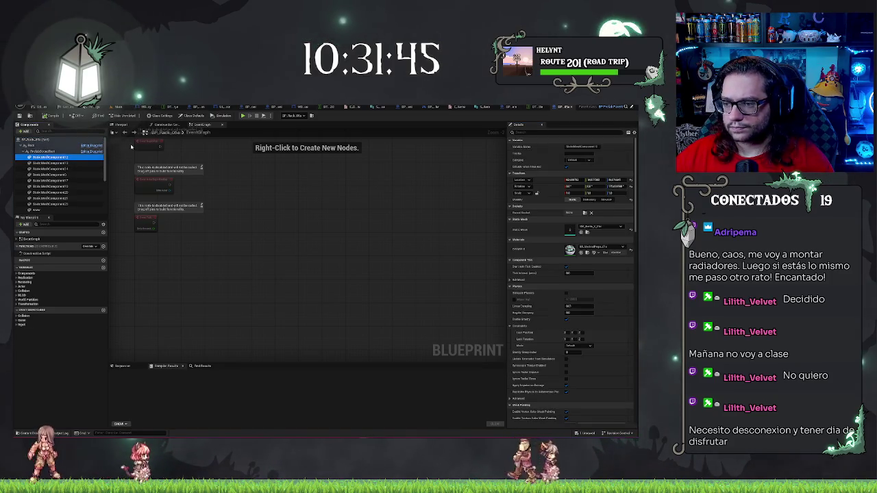
key("Down")
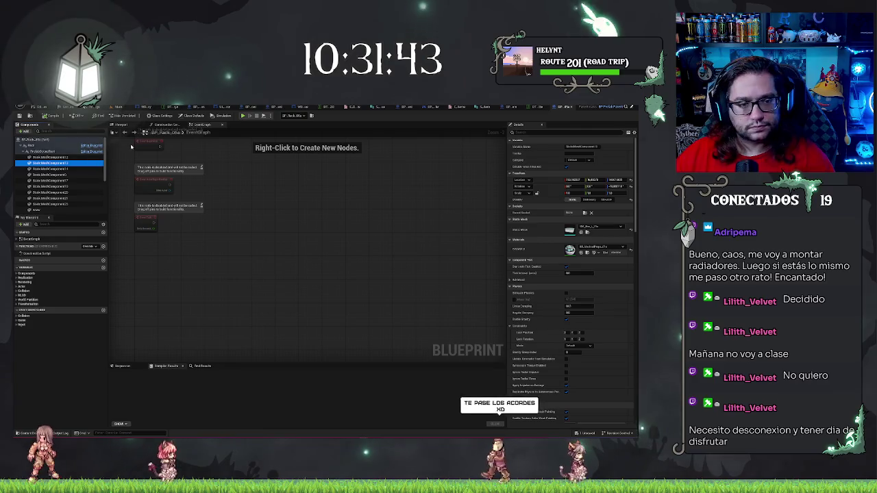
left_click(68, 169, "shift")
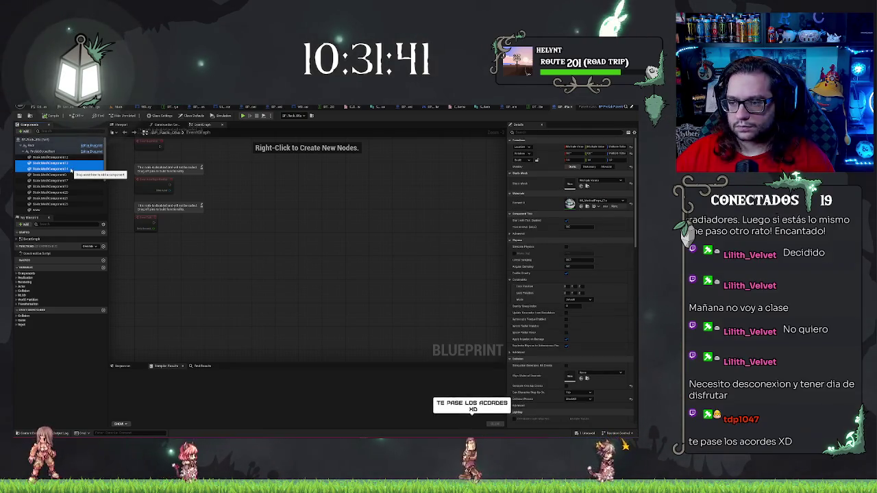
left_click(60, 163)
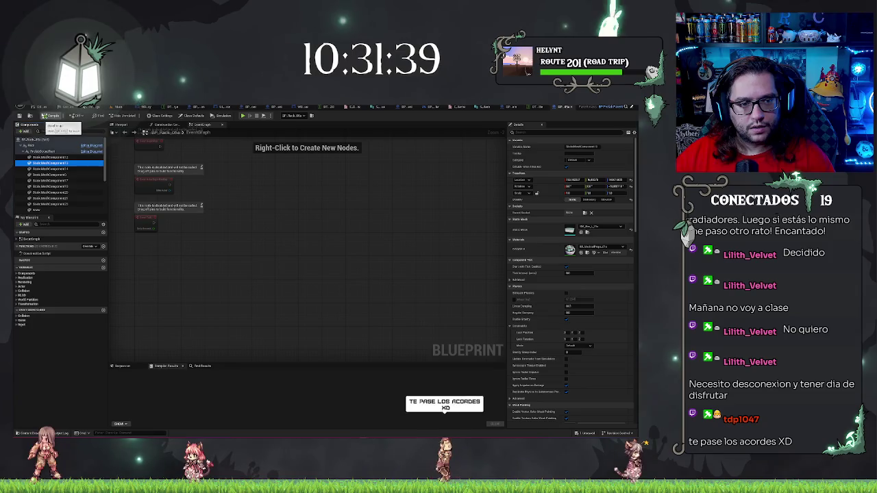
- Save the current hospital map with Ctrl+S
key("ctrl+s")
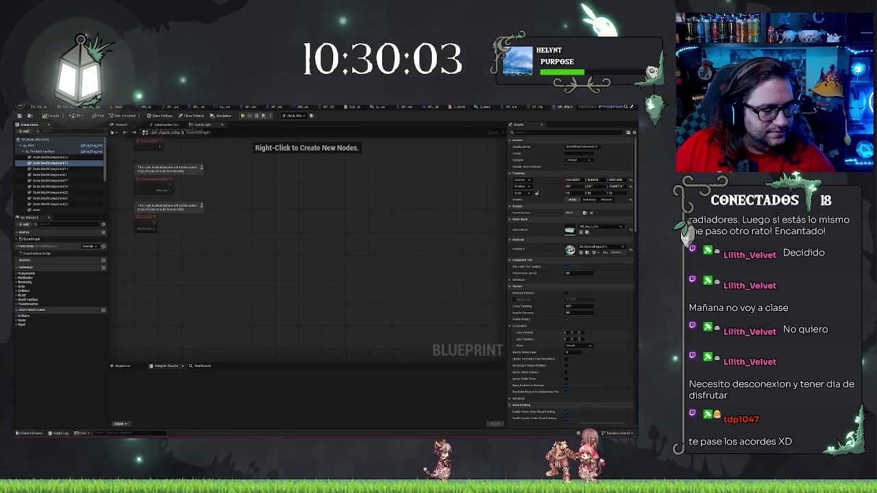
- Inspect the rack's StaticMeshComponent11, 14 and 17 entries to find the unwanted boxes
mouse_move(290, 243)
left_mouse_down()
mouse_move(311, 289)
mouse_move(322, 288)
mouse_move(334, 204)
mouse_move(307, 236)
left_mouse_up()
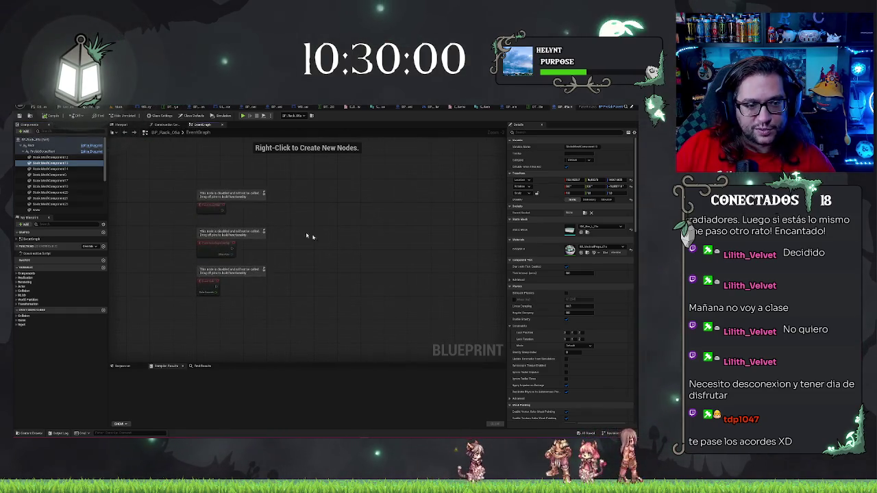
left_click(59, 168)
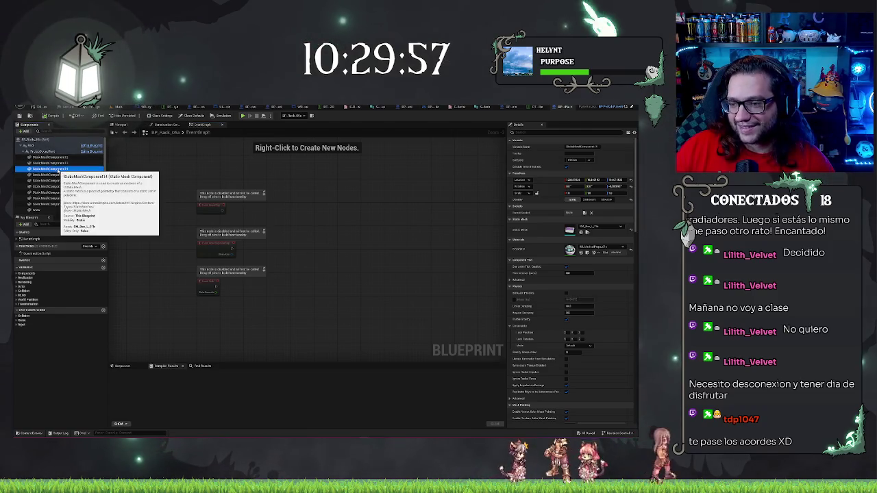
key("Down")
key("Up")
key("Up")
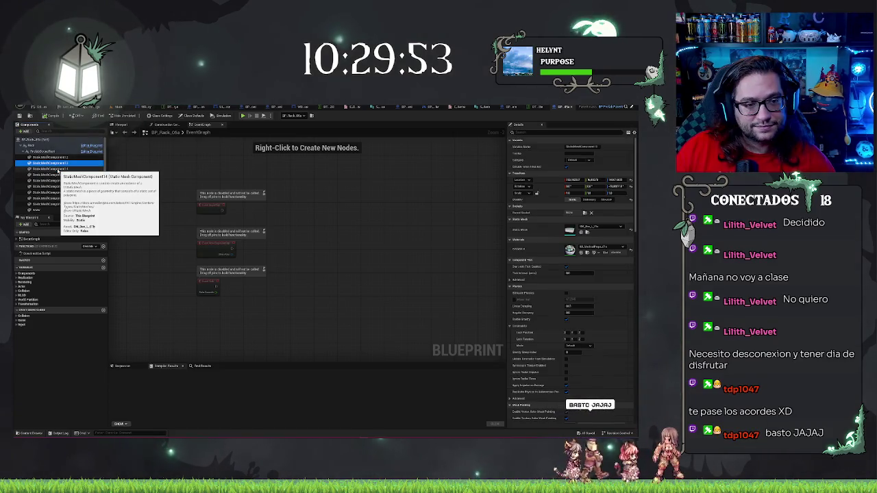
left_click(60, 169, "shift")
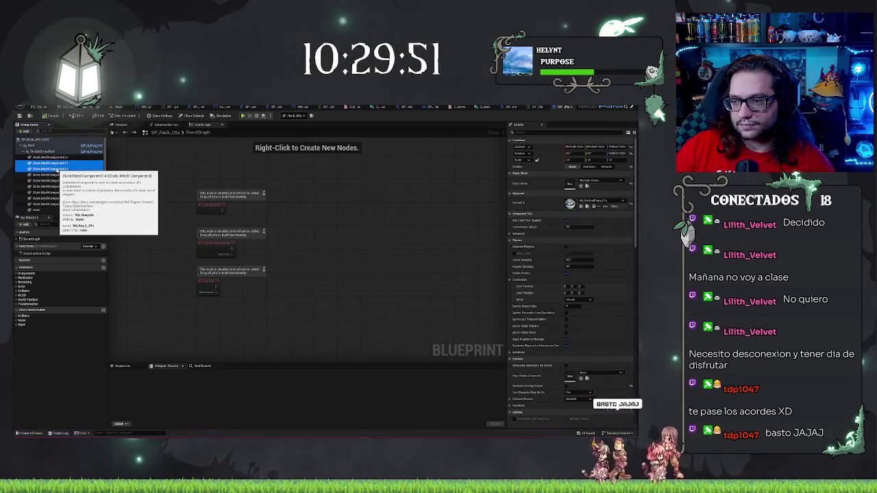
left_click(54, 158)
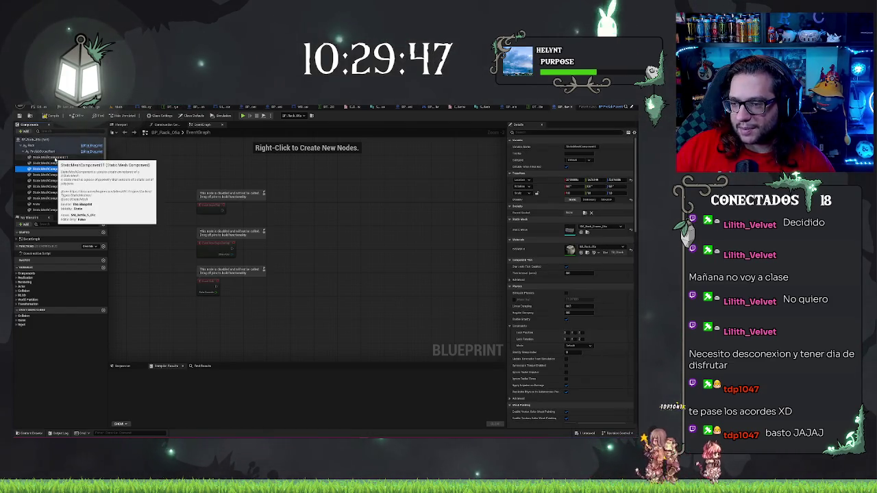
key("Down")
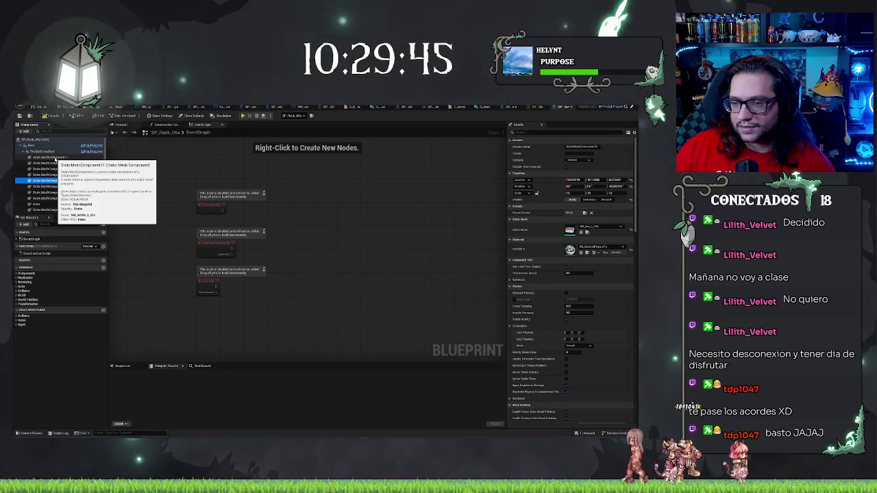
left_click(44, 176)
key("Down")
key("Down")
key("Down")
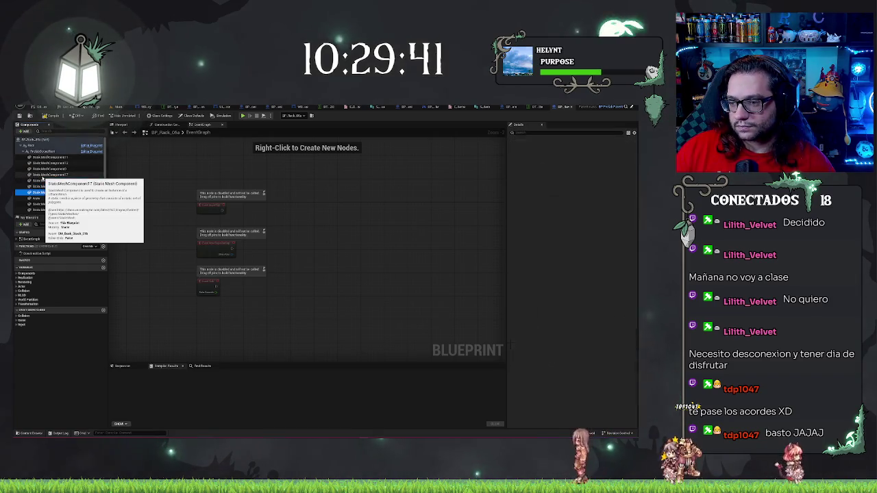
key("Up")
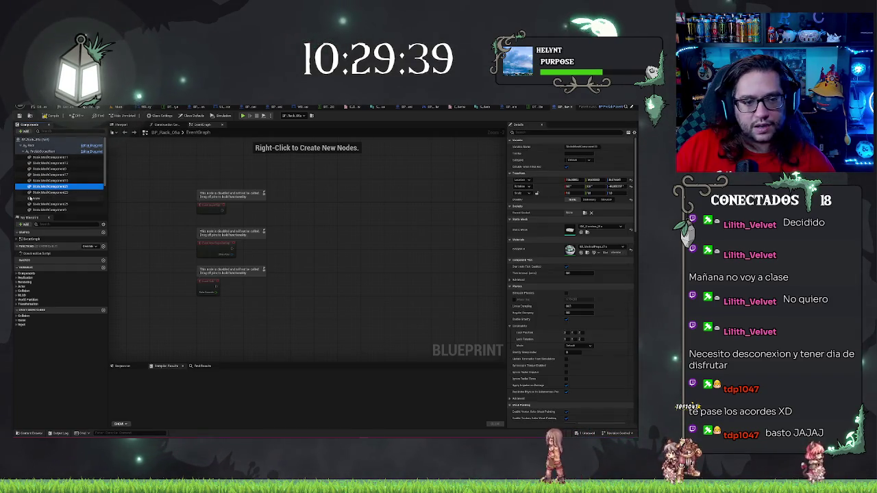
key("Down")
key("Down")
key("Down")
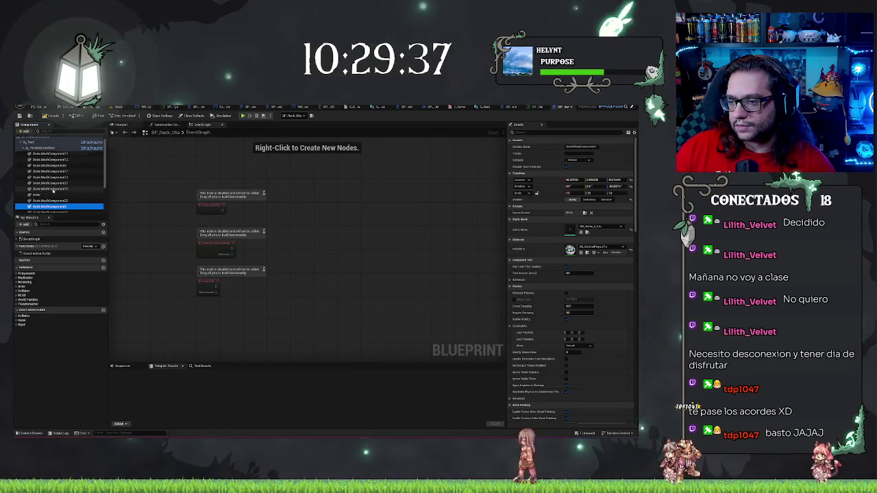
key("Up")
key("Up")
key("Up")
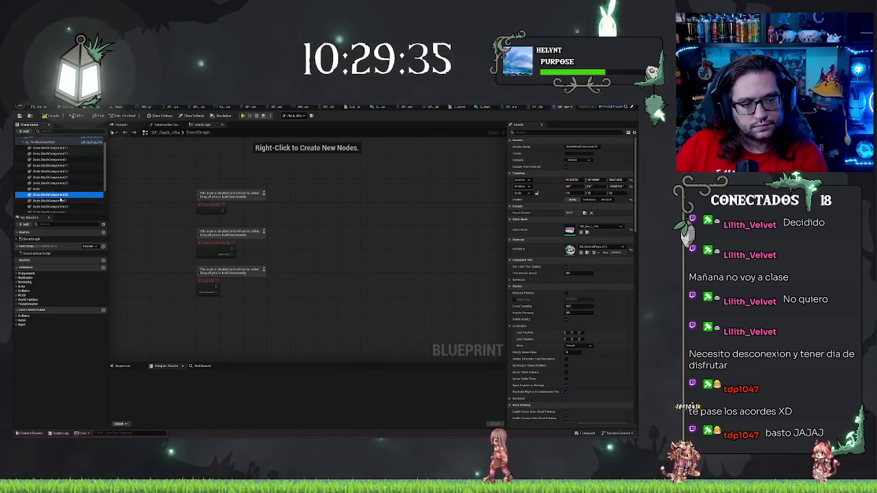
key("Down")
key("Up")
key("Up")
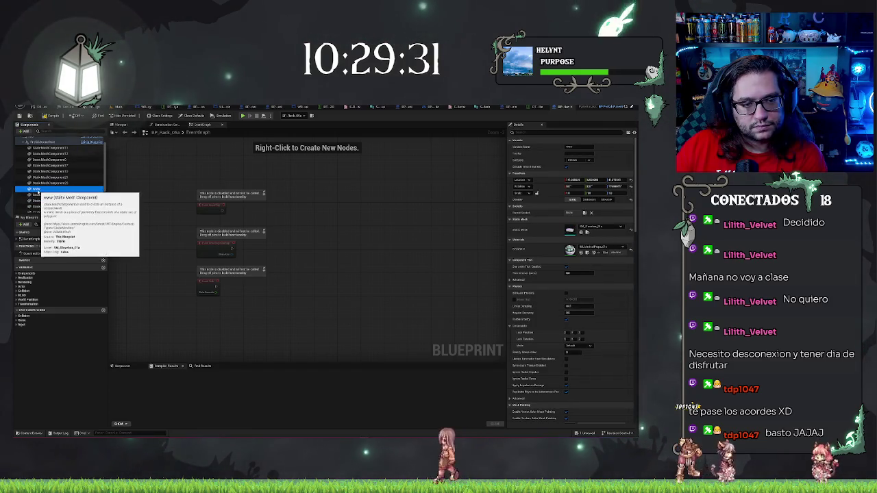
- Delete the www mesh and two other box mesh components from the rack
key("Delete")
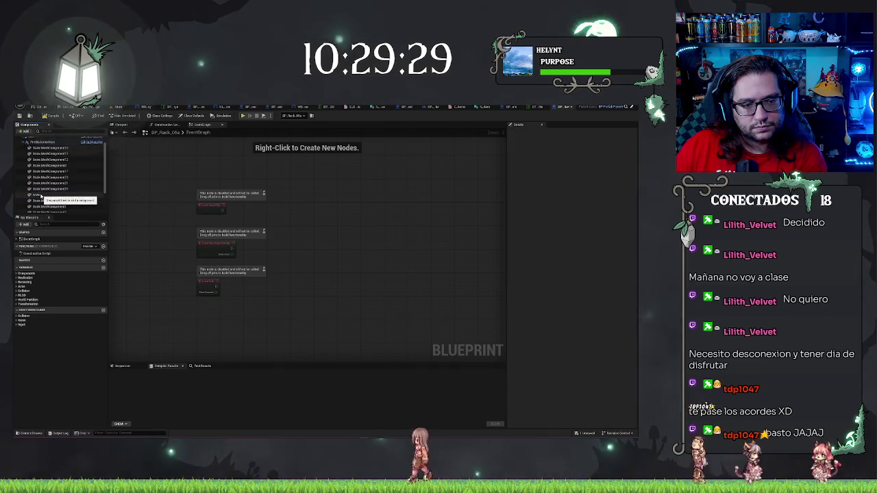
left_click(41, 196)
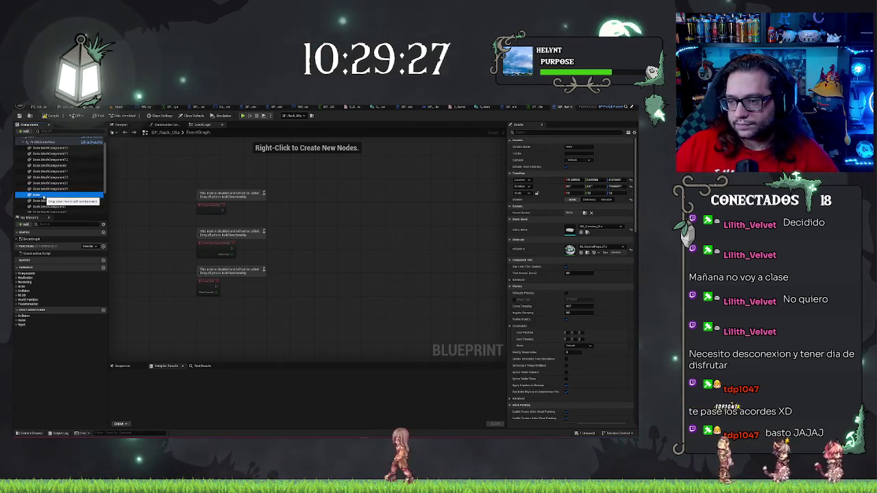
right_click(43, 196)
key("Delete")
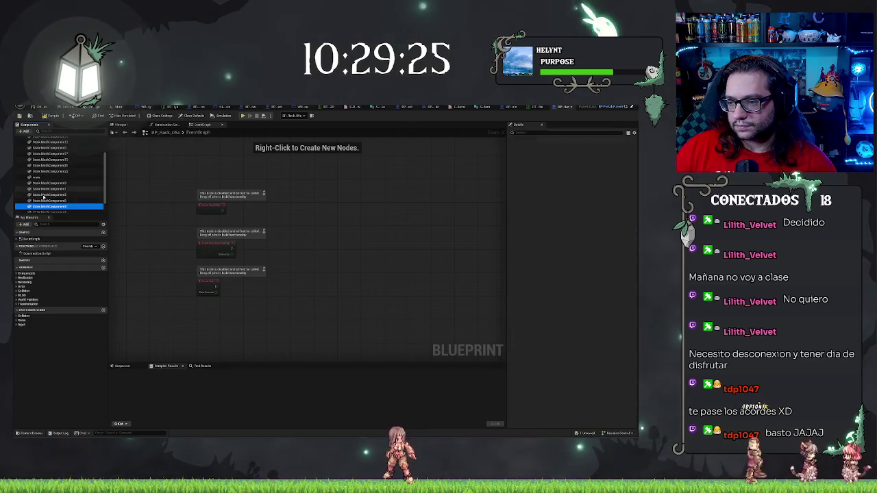
left_click(43, 196)
right_click(43, 196)
key("Delete")
- Compile the rack Blueprint and return to the level editor
left_click(48, 115)
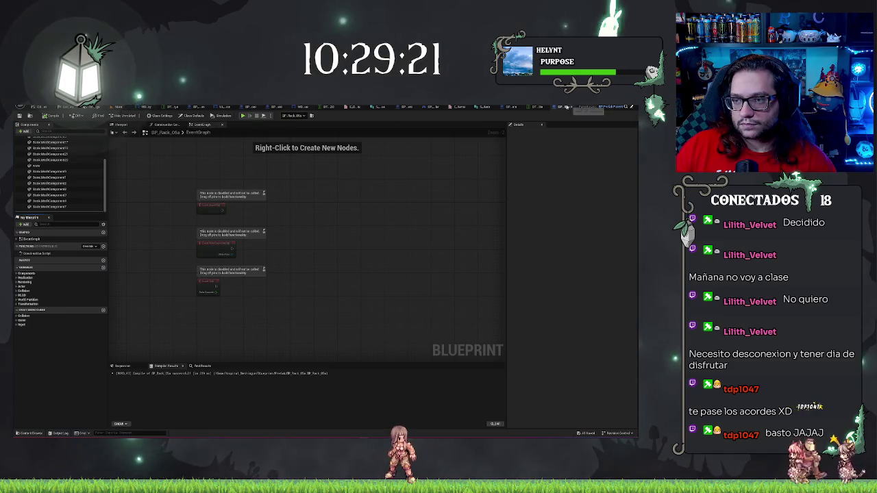
left_click(575, 107)
left_click(129, 108)
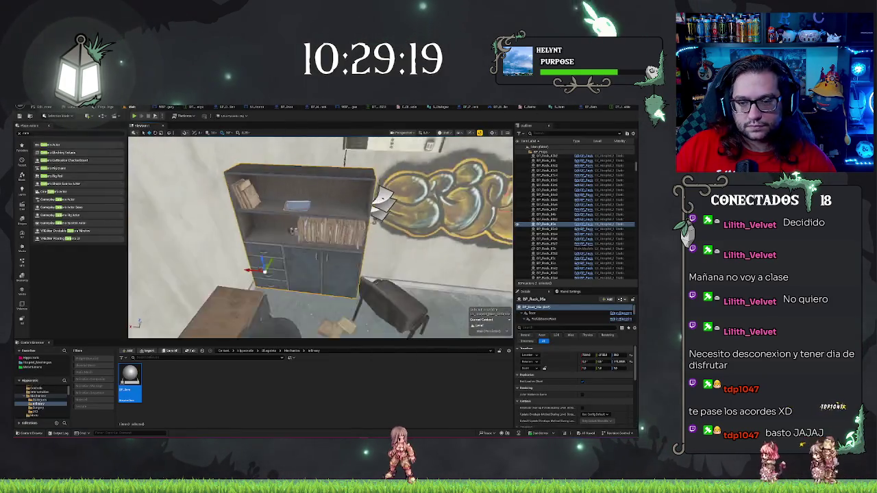
- Select the shelf holding the pink box and open its BP_Rack_06b Blueprint
left_click_drag(320, 236, 371, 214)
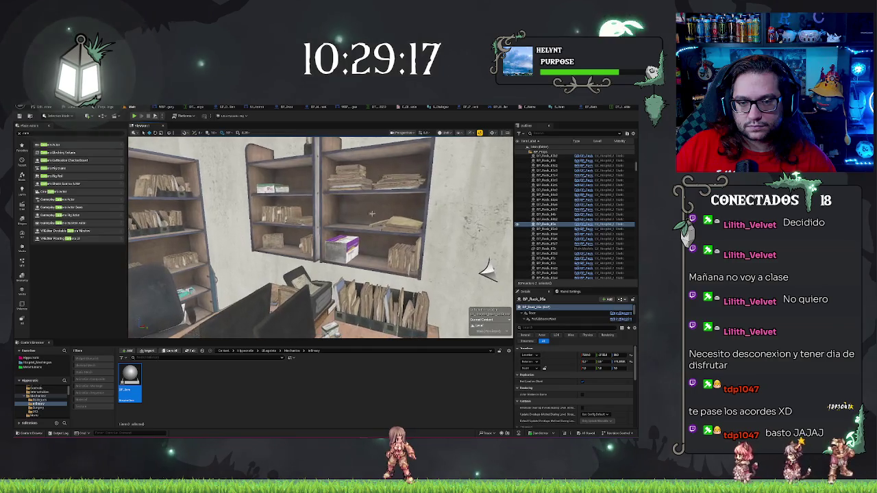
left_click(344, 246)
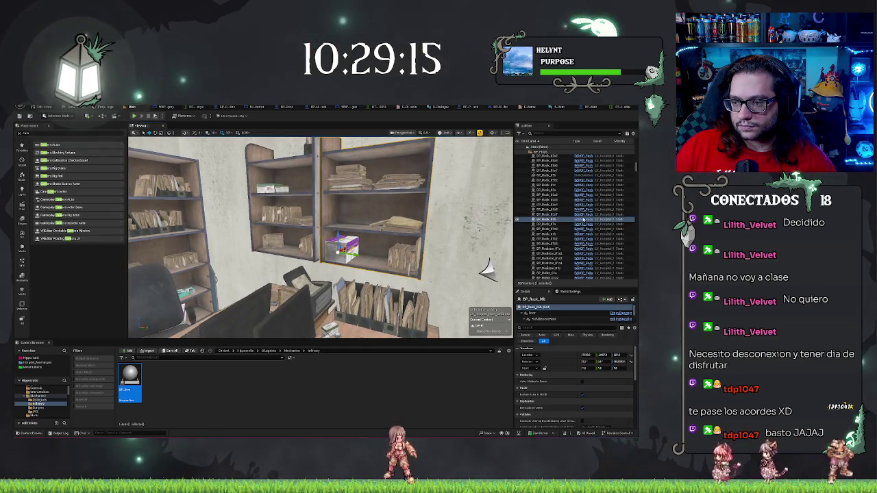
double_click(380, 209)
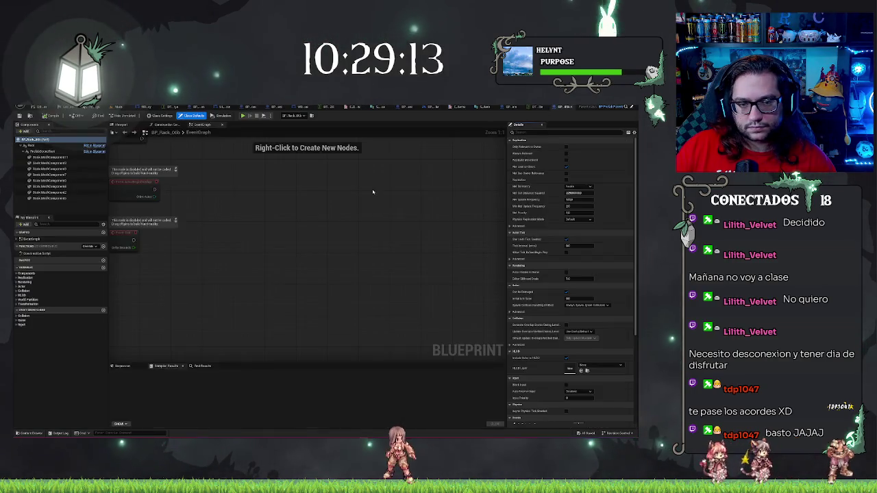
- Remove the pink box's static mesh component and compile BP_Rack_06b
left_click(42, 158)
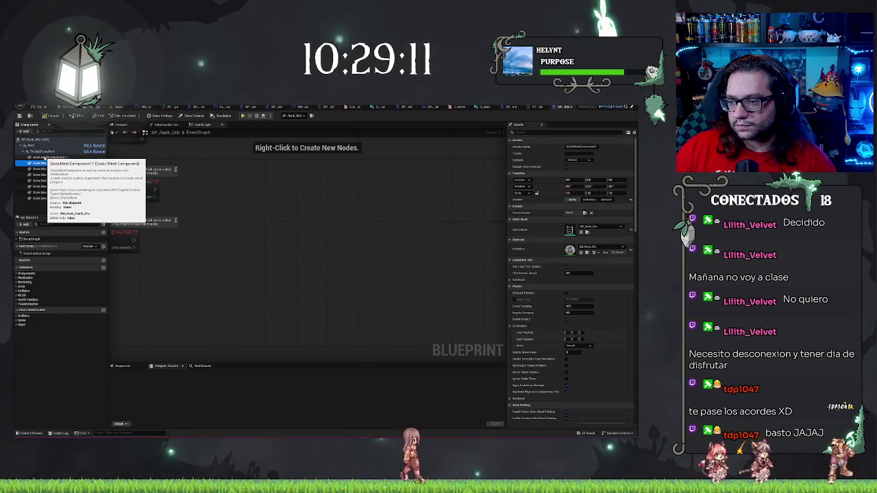
key("Down")
key("Down")
key("Down")
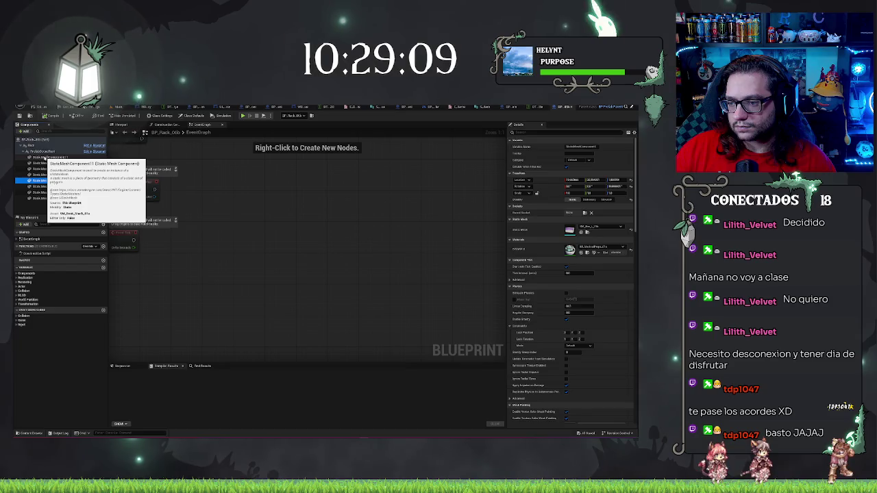
left_click(42, 181, "ctrl")
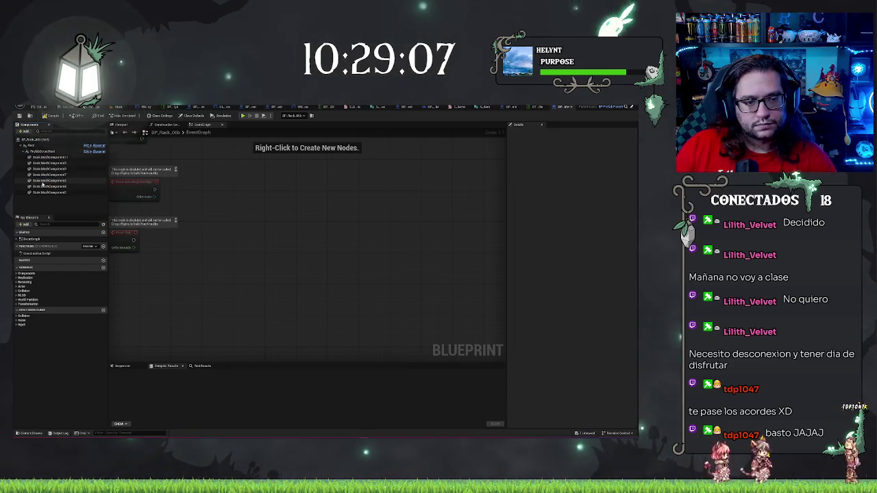
left_click(43, 181)
left_click(42, 181, "ctrl")
left_click(42, 193)
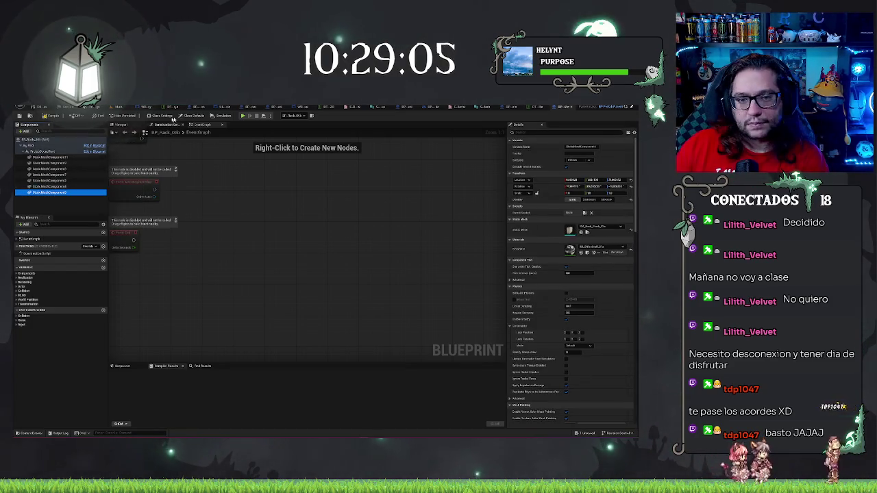
left_click(63, 115)
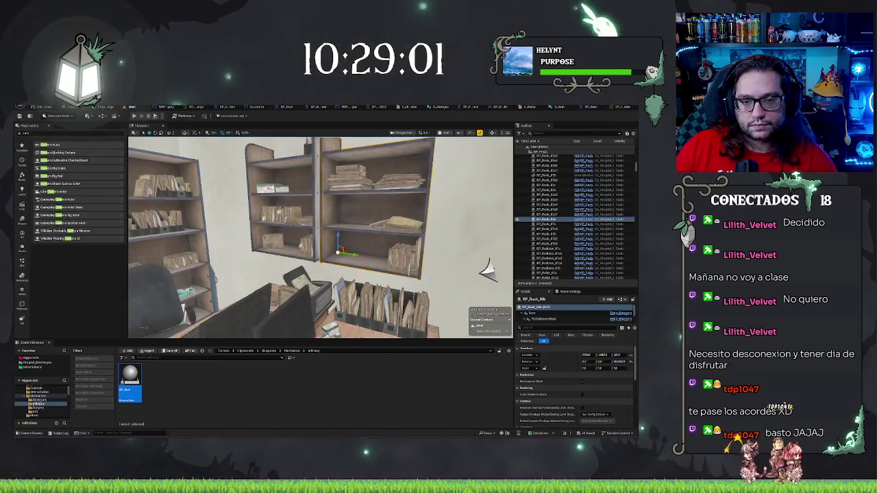
- Open BP_Rack_06a from the middle shelf and delete two of its box mesh components
left_click(551, 190)
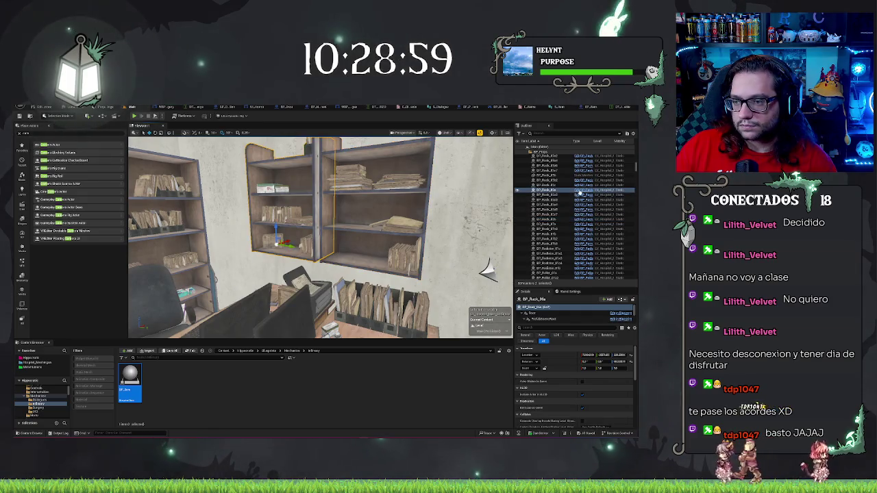
left_click(583, 190)
left_click(30, 158)
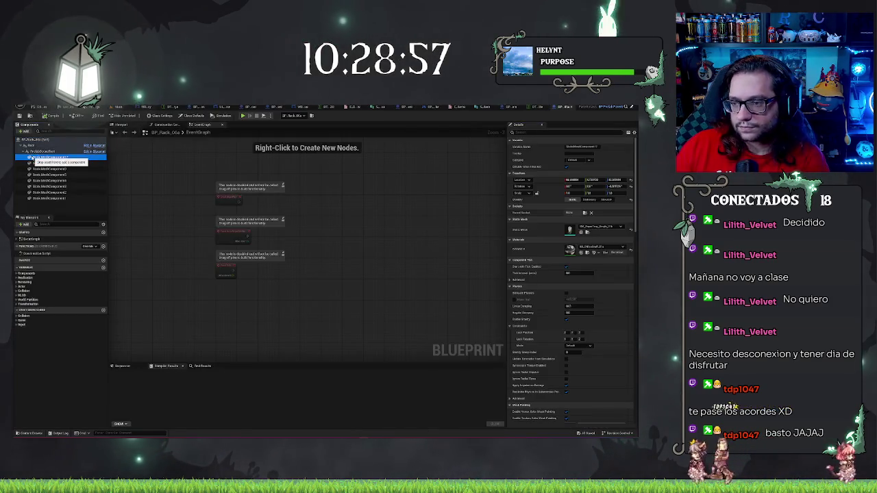
left_click(34, 163)
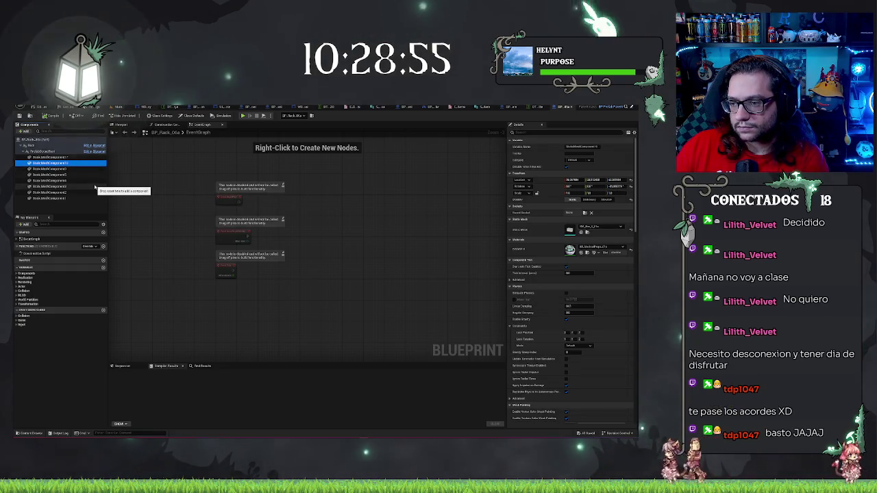
key("Delete")
left_click(57, 169)
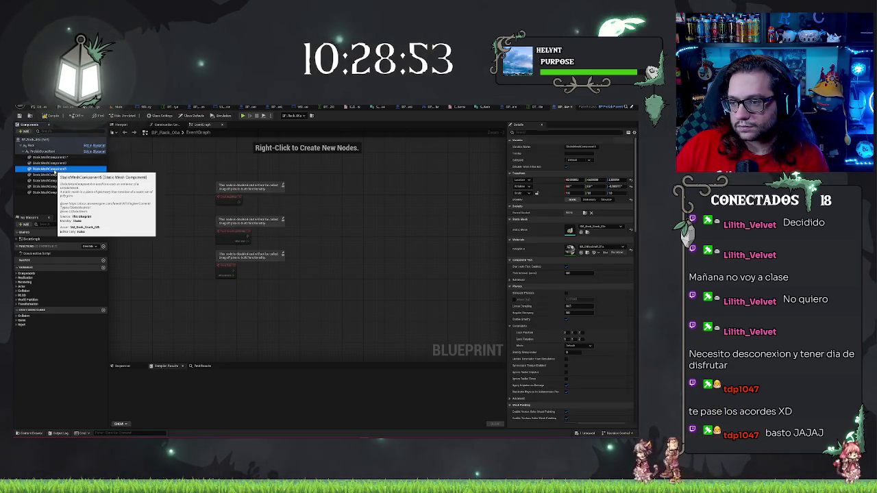
key("Up")
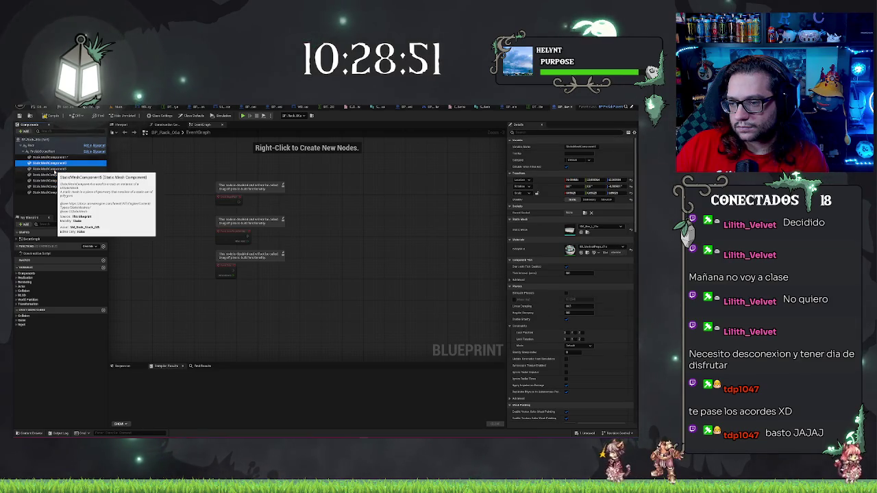
key("Delete")
left_click(50, 168)
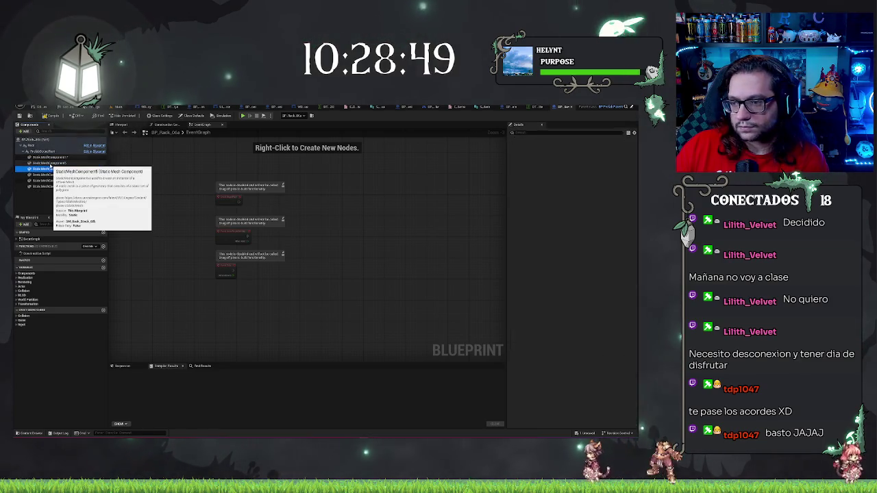
key("Down")
key("Down")
key("Down")
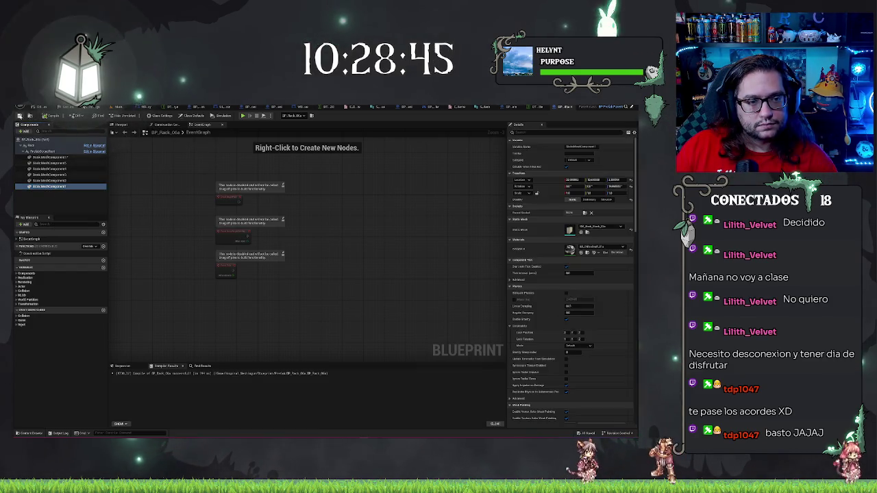
left_click(97, 108)
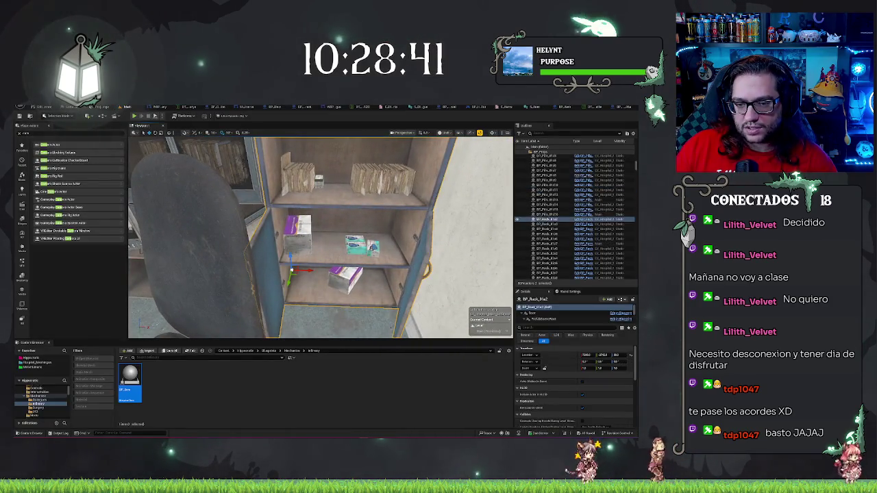
- Open BP_Rack_01a and step through its mesh components to remove the purple box
key("ctrl+e")
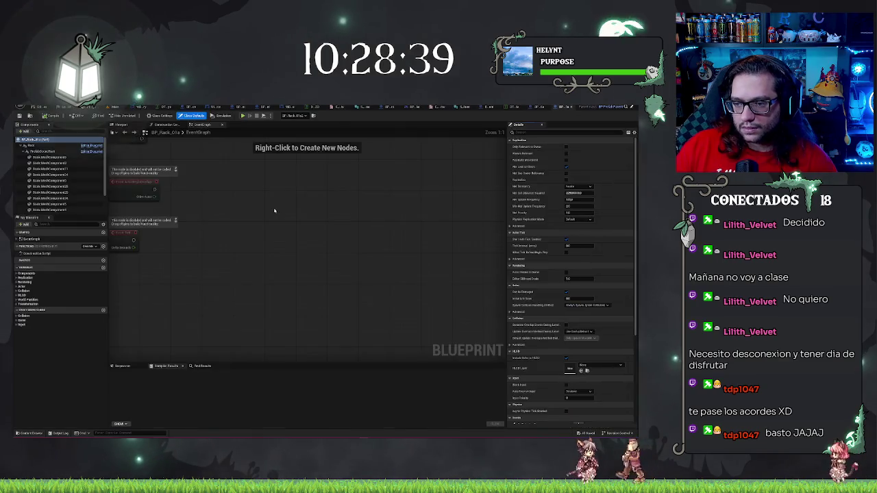
left_click(49, 158)
key("Down")
key("Down")
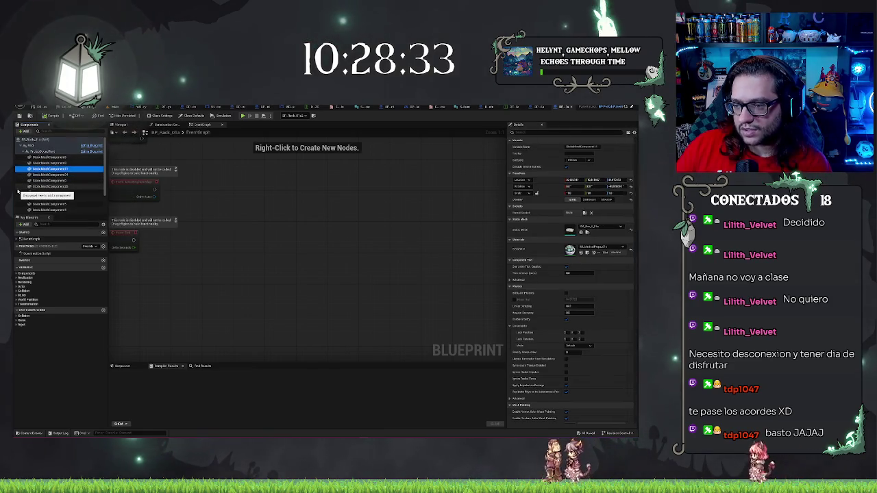
left_click(45, 180)
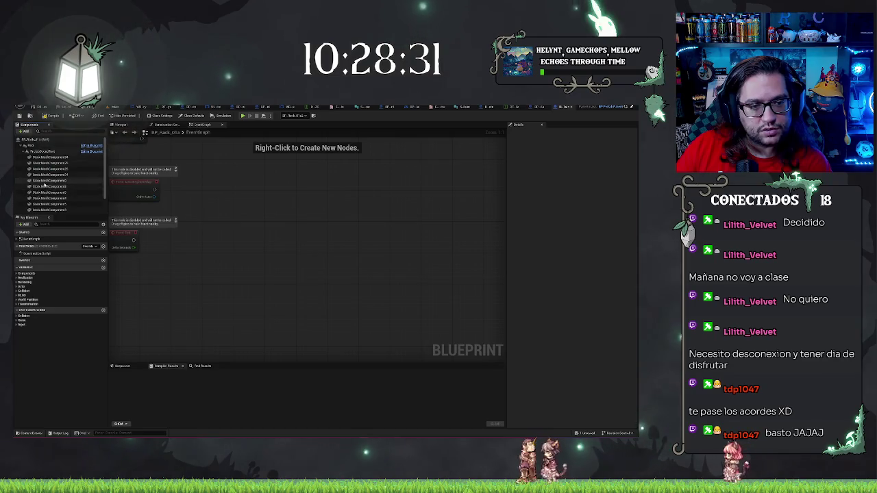
key("Down")
key("Down")
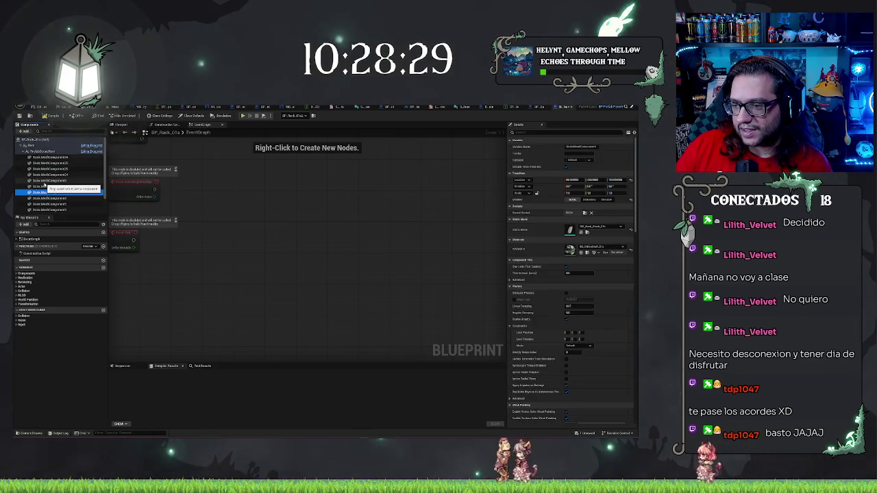
key("Up")
key("Up")
key("Up")
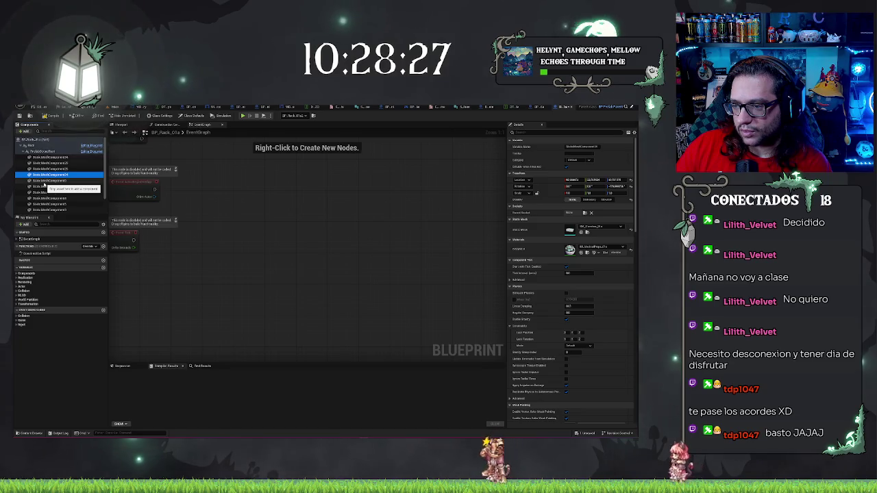
key("Down")
key("Down")
key("Down")
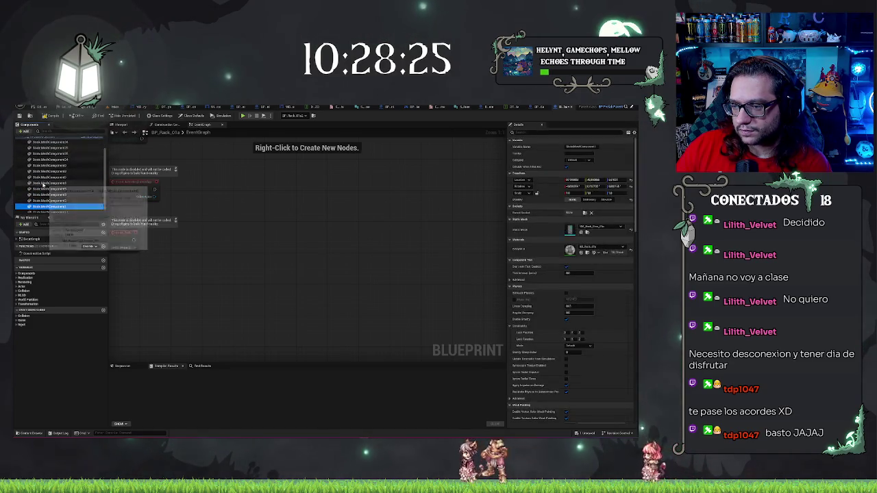
key("Up")
key("Up")
key("Down")
key("Down")
key("Down")
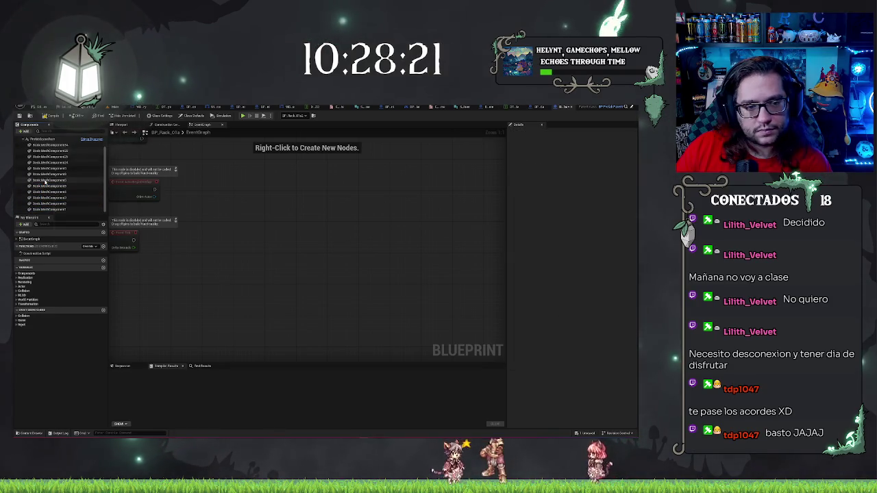
left_click(46, 185)
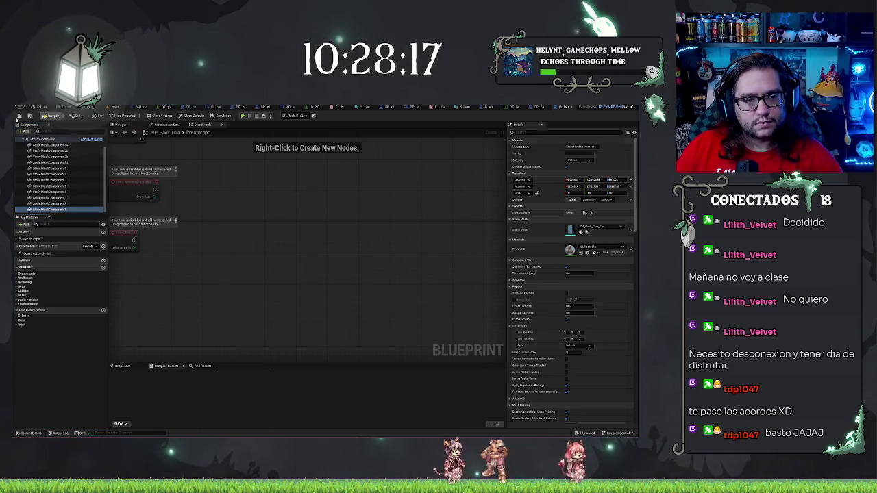
- Check the cabinet in the level, then compile BP_Rack_01a and return to the level
left_click(124, 108)
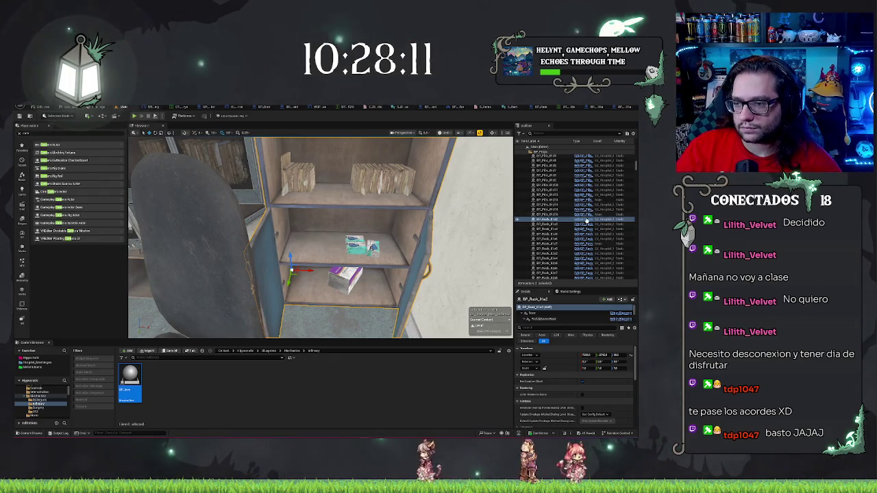
left_click(585, 220)
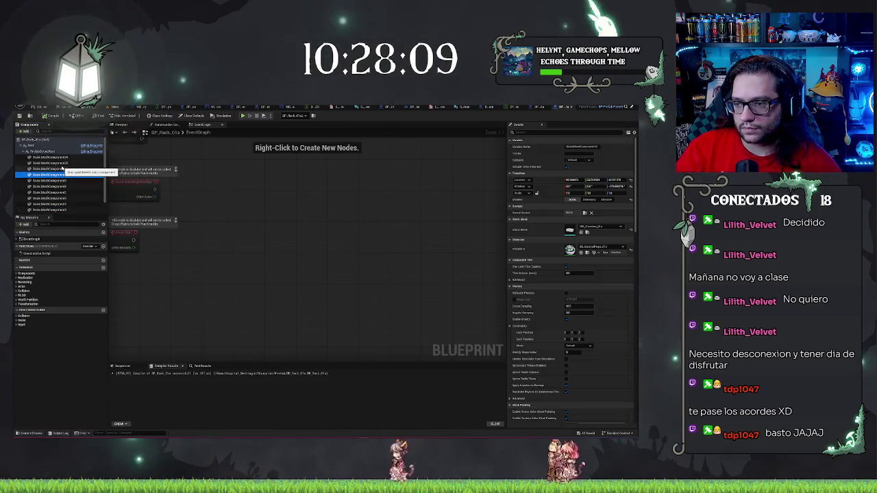
left_click(63, 158)
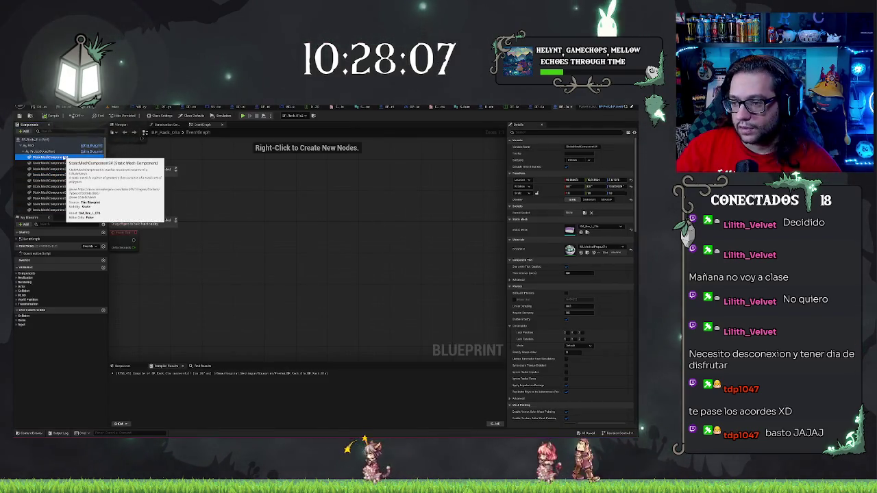
left_click(50, 115)
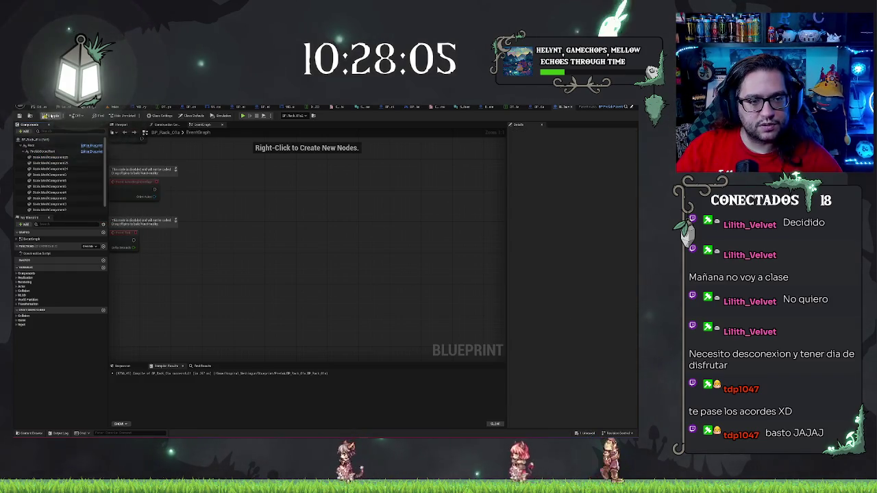
left_click(123, 107)
- Select the infirmary generator and rotate it so its lamp faces forward into the room
mouse_move(376, 212)
left_mouse_down()
mouse_move(308, 218)
mouse_move(322, 216)
mouse_move(322, 233)
left_mouse_up()
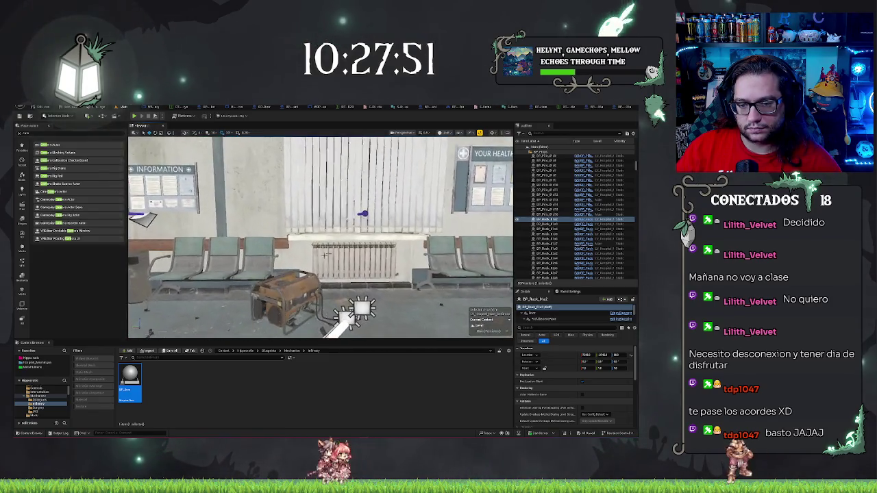
left_click(284, 298)
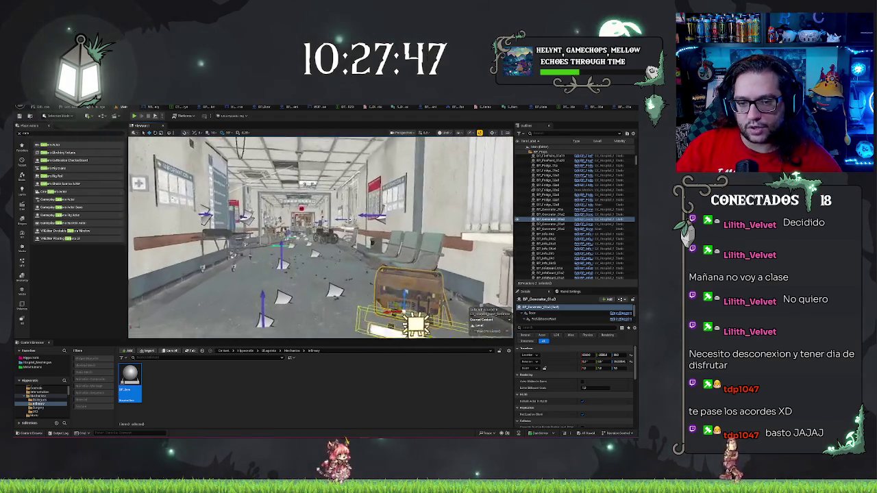
mouse_move(322, 233)
left_mouse_down()
mouse_move(274, 237)
mouse_move(322, 233)
left_mouse_up()
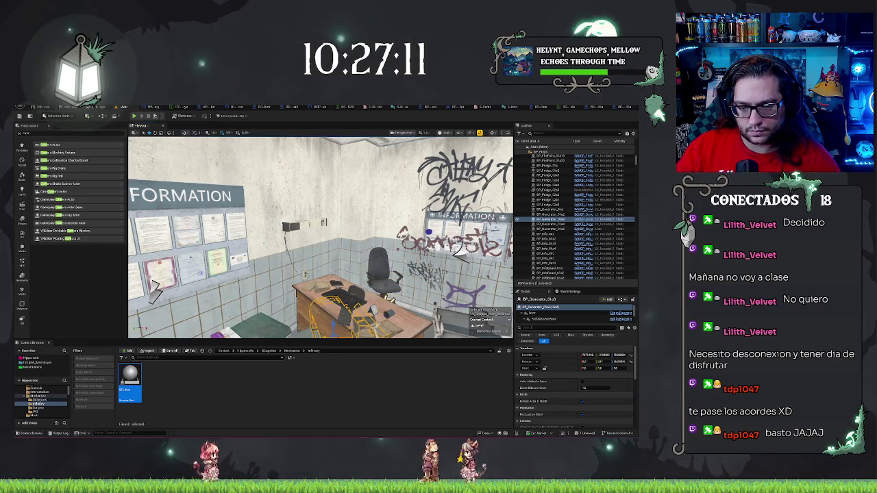
left_click_drag(152, 286, 404, 220)
left_click(270, 230)
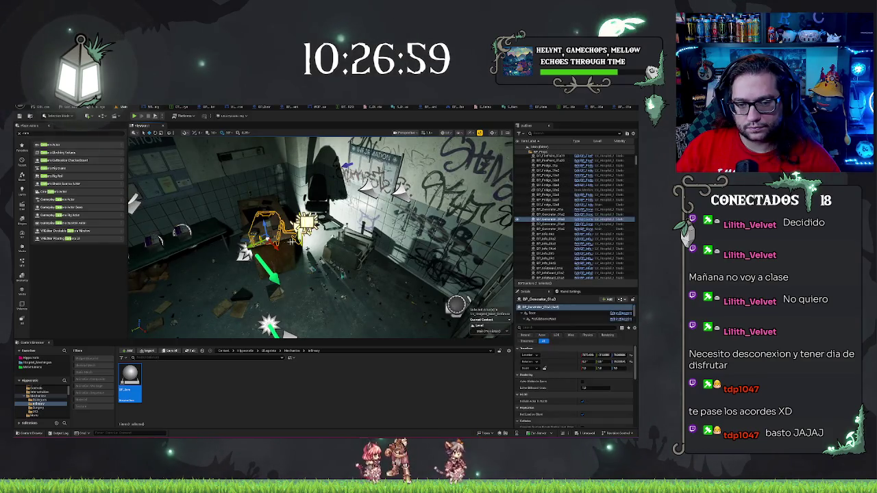
left_click_drag(274, 288, 229, 289)
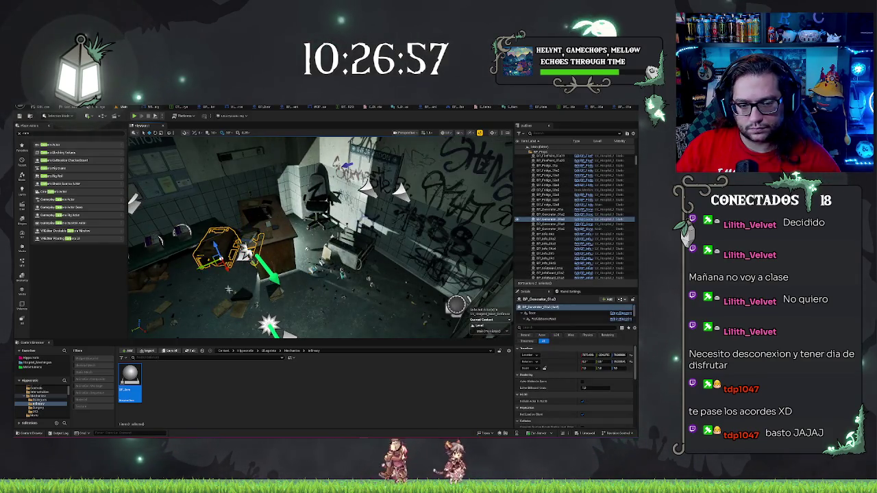
left_click_drag(322, 236, 302, 236)
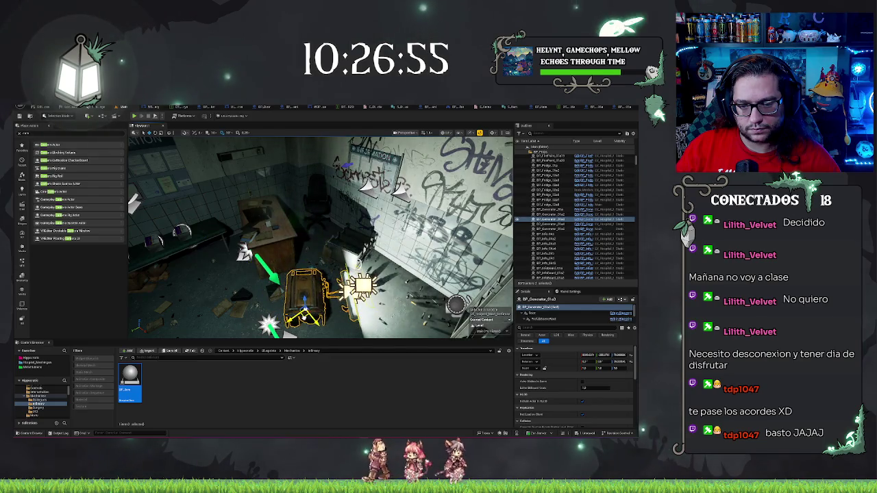
left_click_drag(309, 313, 281, 317)
left_click_drag(380, 274, 301, 274)
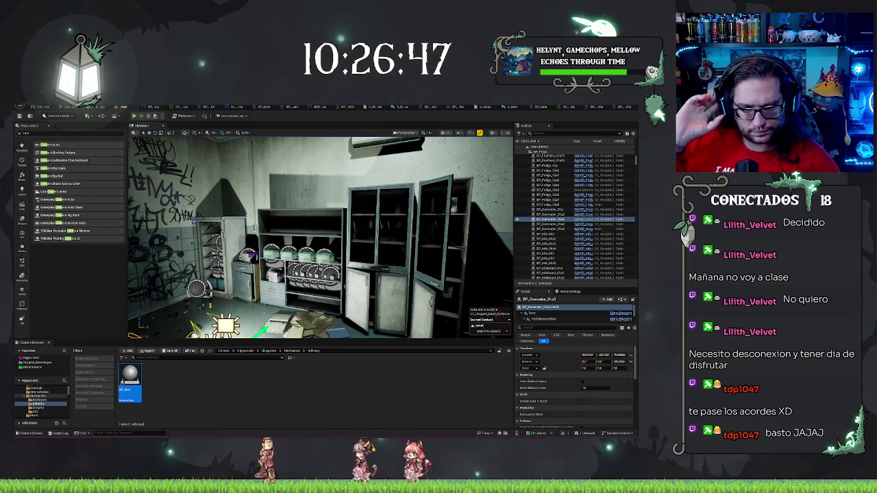
left_click_drag(301, 274, 260, 274)
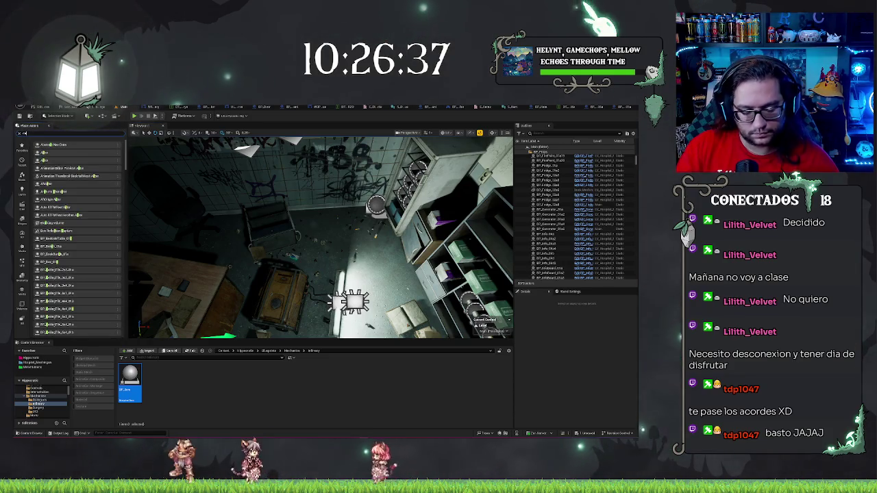
- Clear the Outliner and asset searches and open the Hospital_Madrigan content folder
type("b")
key("BackSpace")
key("BackSpace")
key("BackSpace")
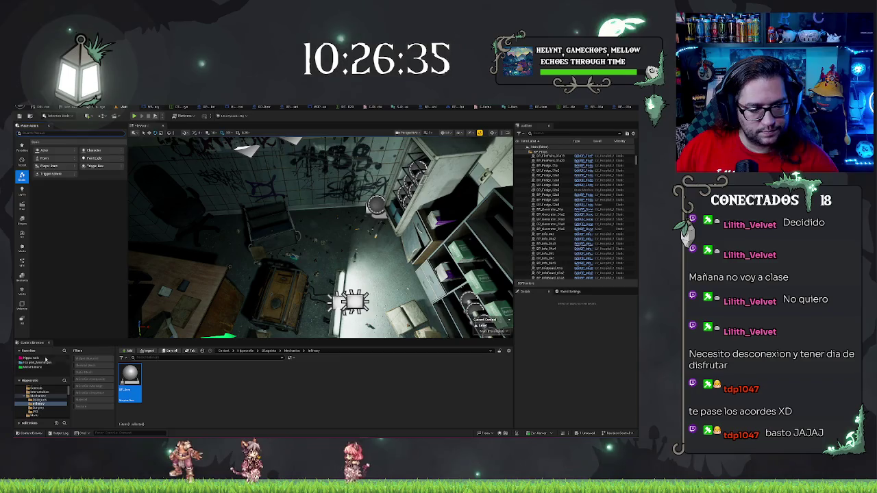
left_click(38, 357)
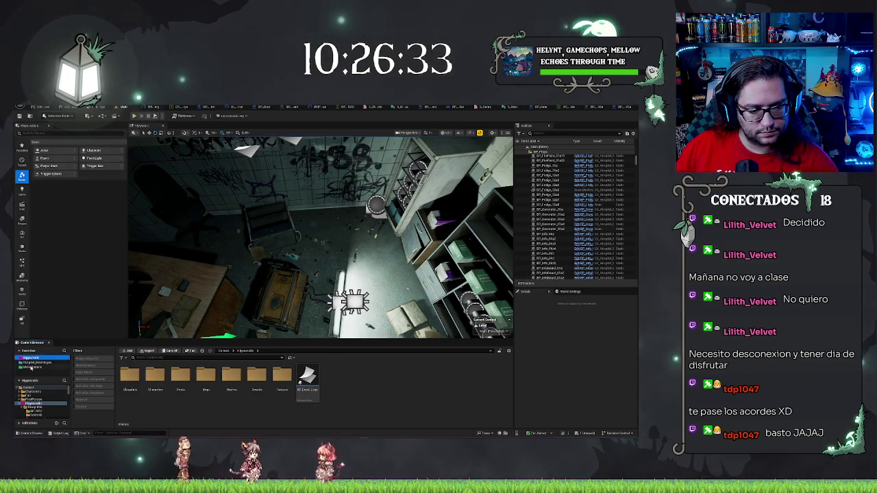
left_click(34, 362)
type("bin")
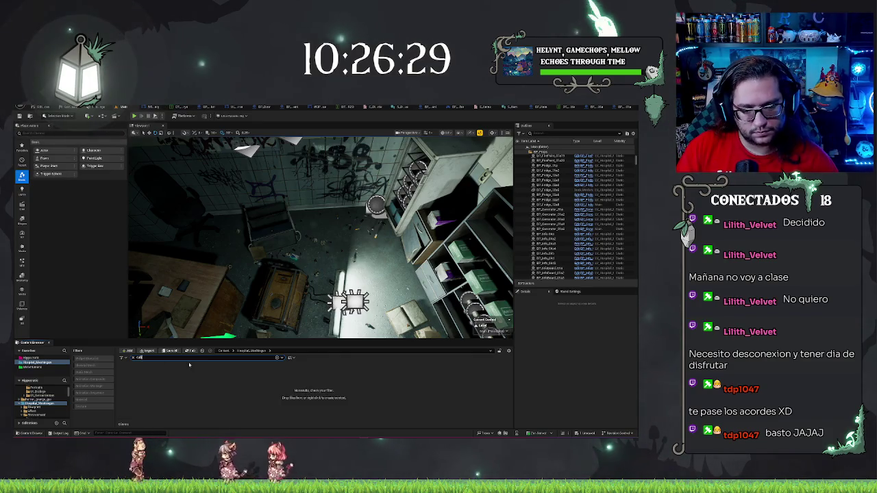
key("BackSpace")
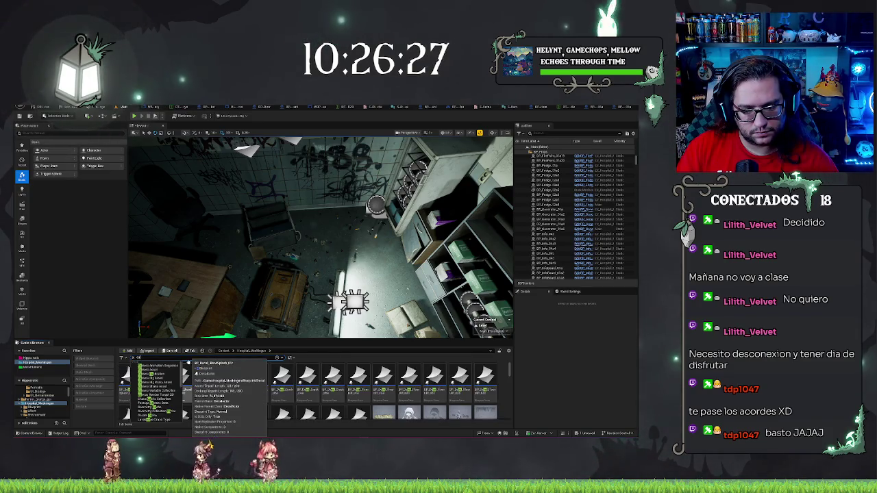
key("BackSpace")
key("BackSpace")
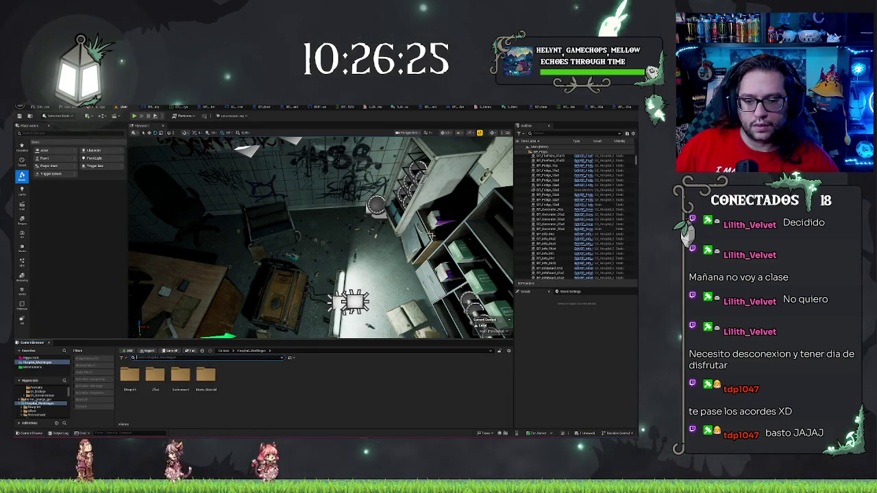
- Browse from the generator's StaticMeshComponent to its mesh in Environment/Asset/Mesh/Props
left_click(323, 274)
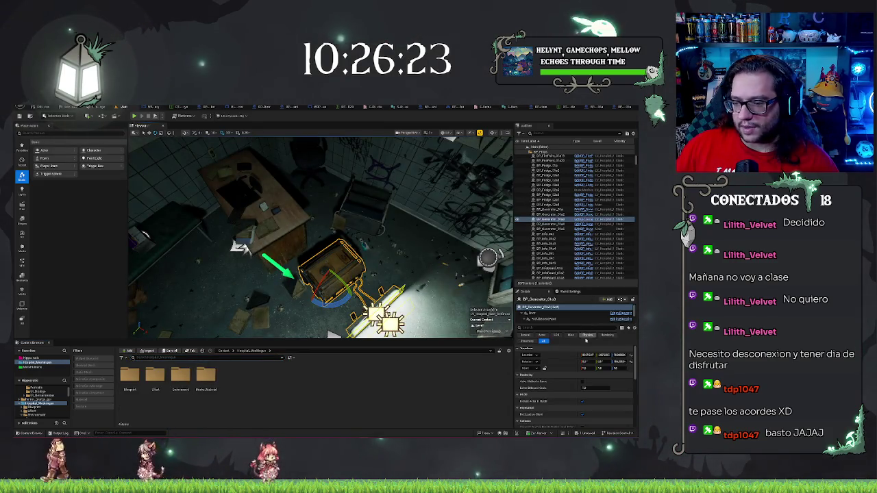
left_click(554, 317)
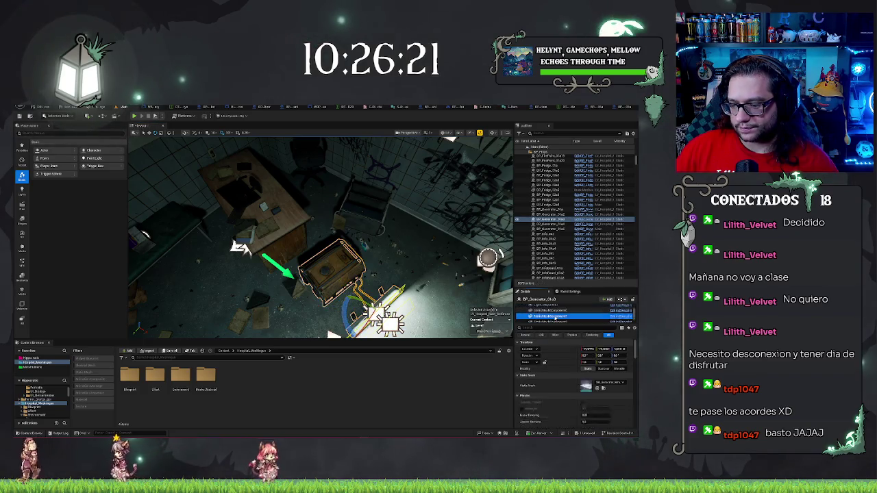
left_click(554, 310)
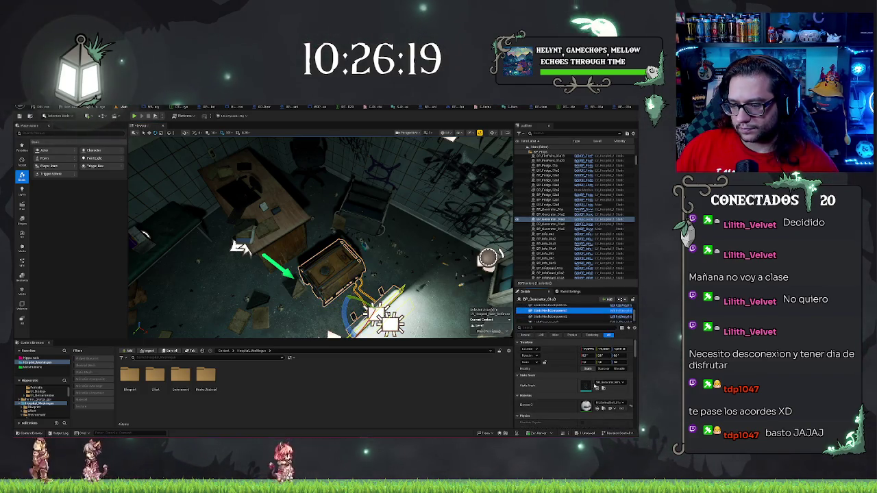
left_click(603, 388)
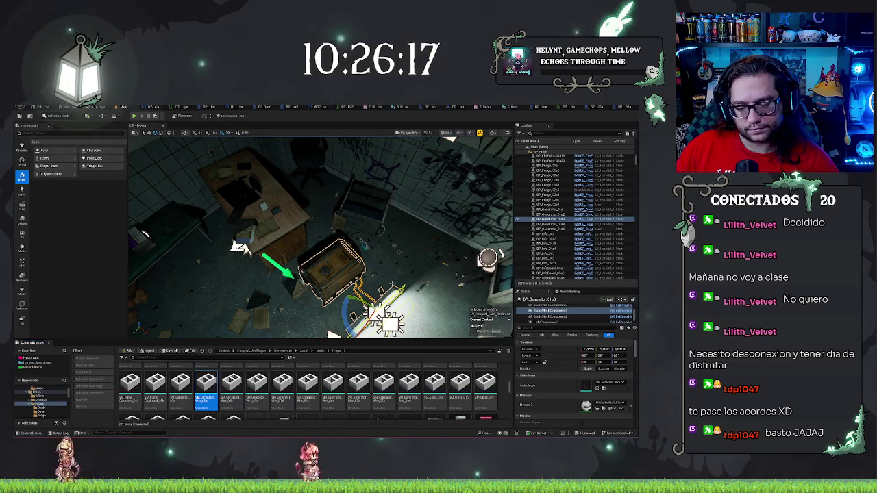
key("f")
left_click_drag(322, 240, 392, 293)
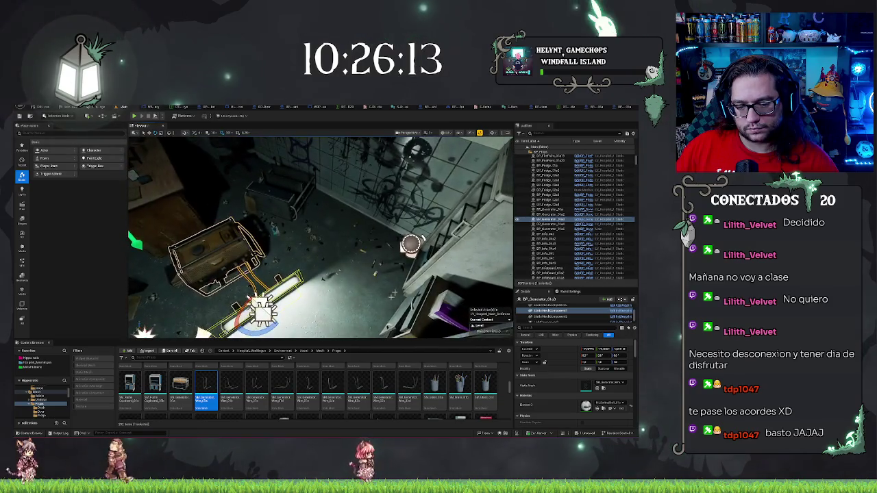
scroll(274, 387, "up", 2)
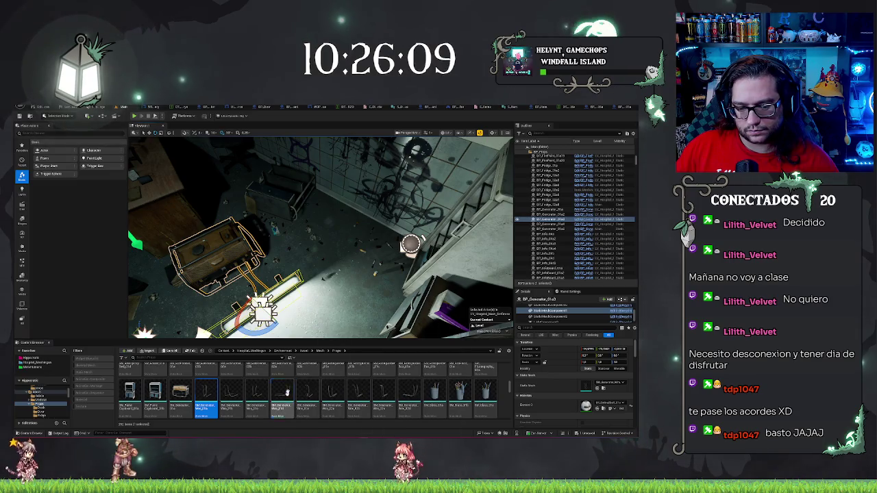
key("Escape")
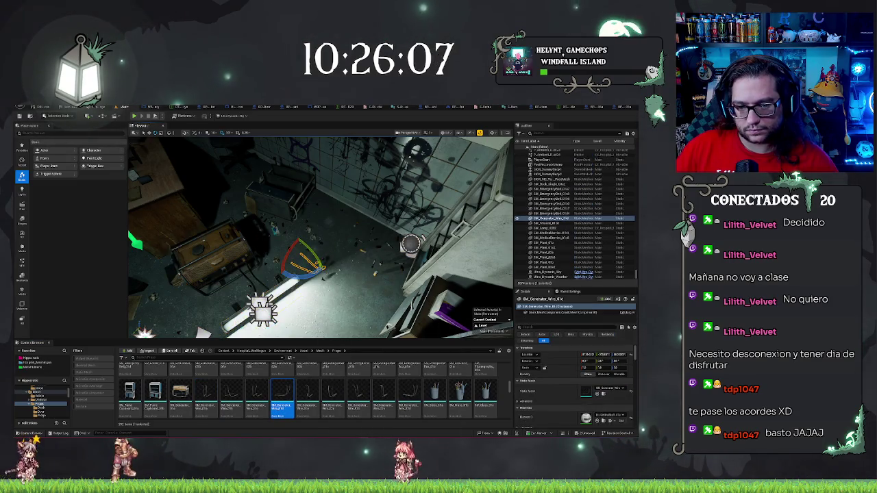
- Filter the Props meshes by 'wire' and select a wire cable mesh
scroll(404, 391, "down", 5)
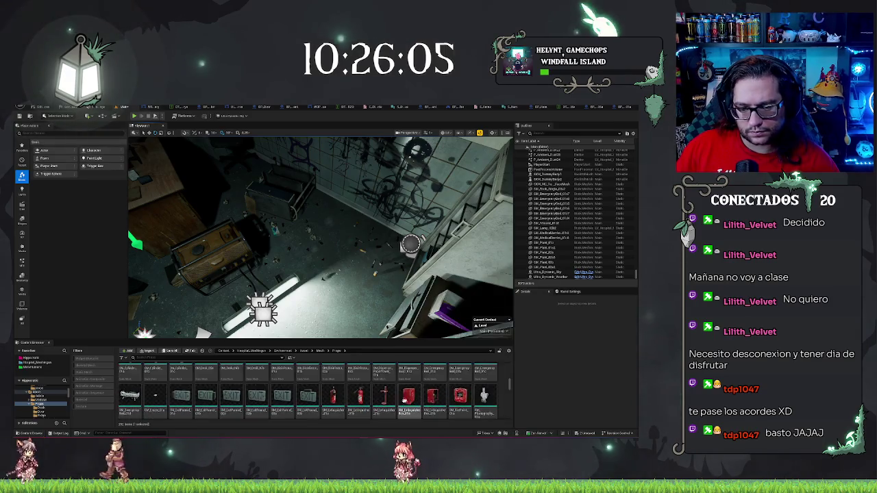
type("wire")
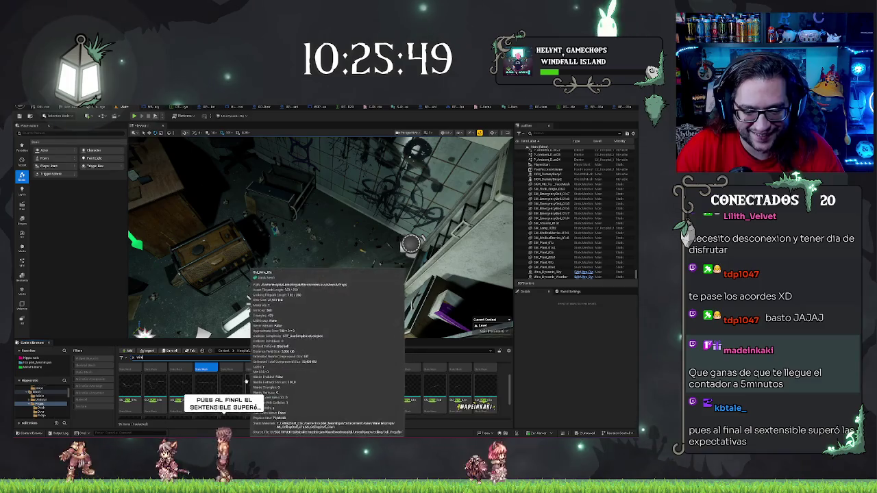
scroll(446, 394, "down", 2)
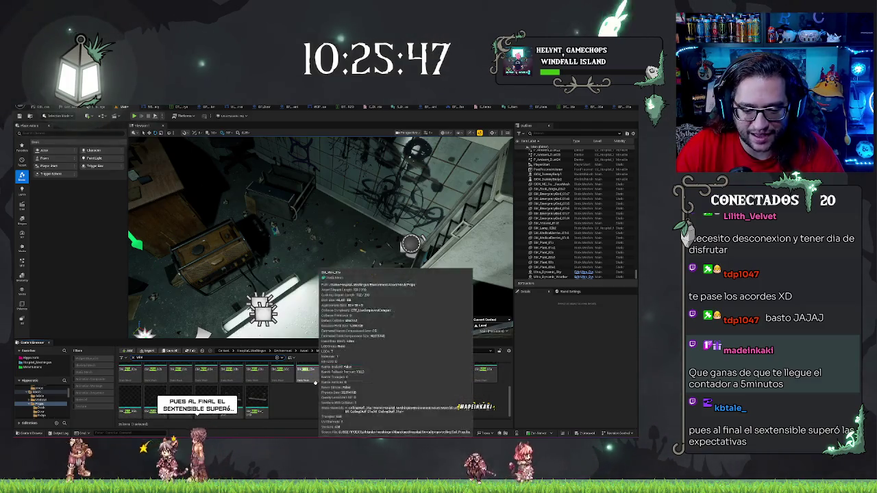
scroll(487, 396, "up", 1)
left_click(433, 378)
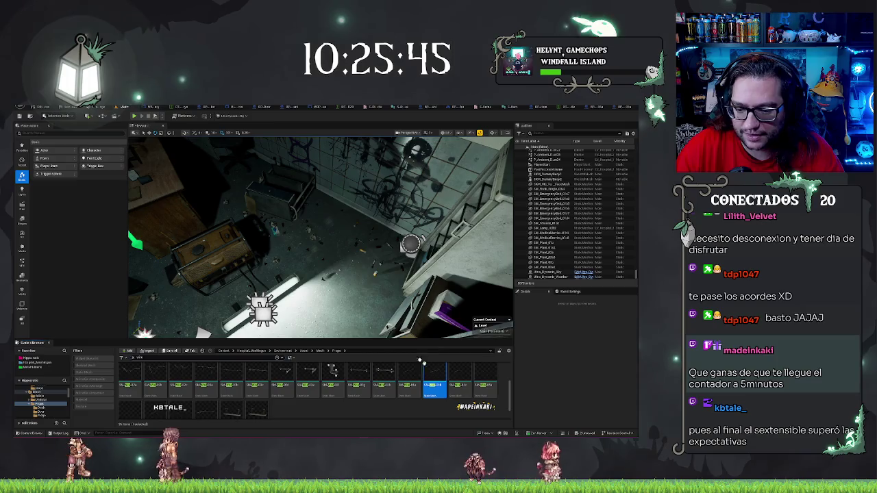
- Place the wire mesh in the level, rotate it 20°, and lay it beside the generator
left_click_drag(331, 266, 352, 237)
key("f")
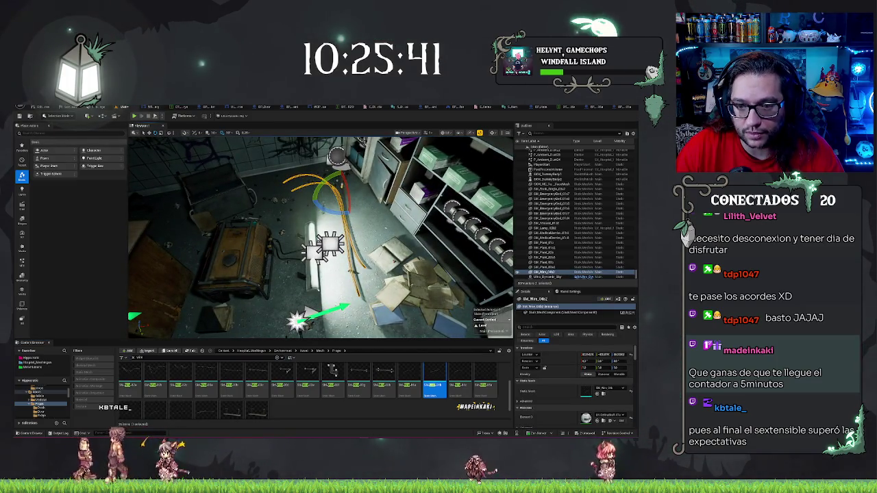
mouse_move(331, 212)
left_mouse_down()
mouse_move(341, 186)
mouse_move(312, 182)
left_mouse_up()
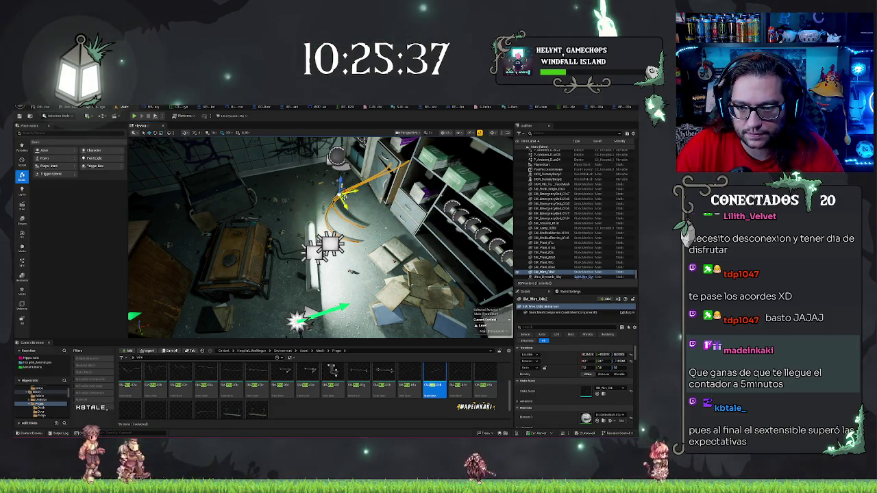
left_click_drag(344, 196, 264, 205)
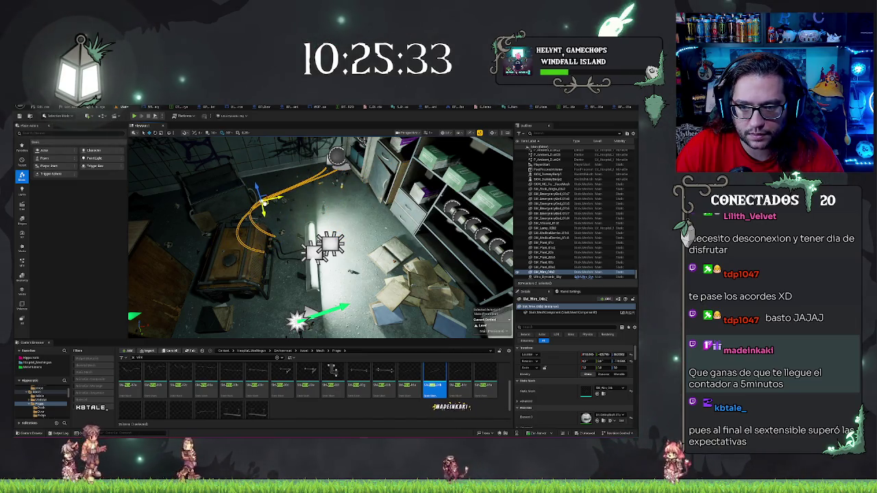
mouse_move(351, 225)
left_mouse_down()
mouse_move(370, 221)
mouse_move(337, 245)
mouse_move(349, 268)
left_mouse_up()
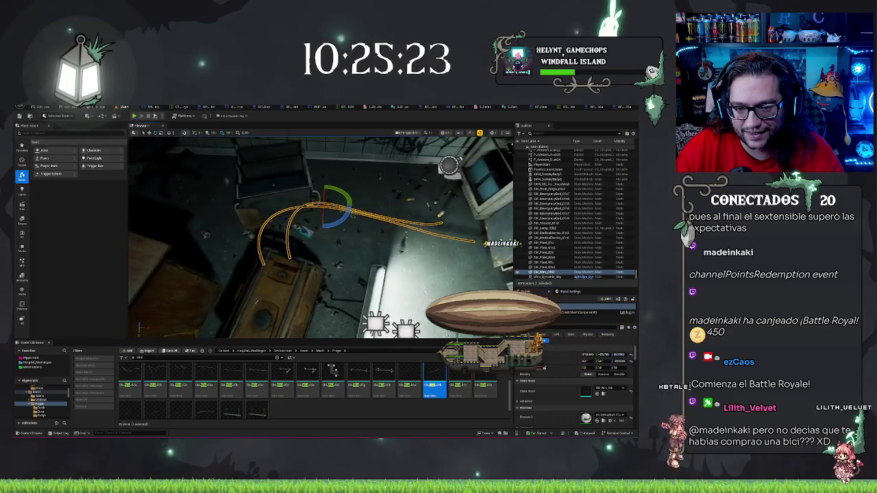
mouse_move(325, 200)
left_mouse_down()
mouse_move(346, 229)
mouse_move(363, 234)
mouse_move(355, 231)
left_mouse_up()
key("e")
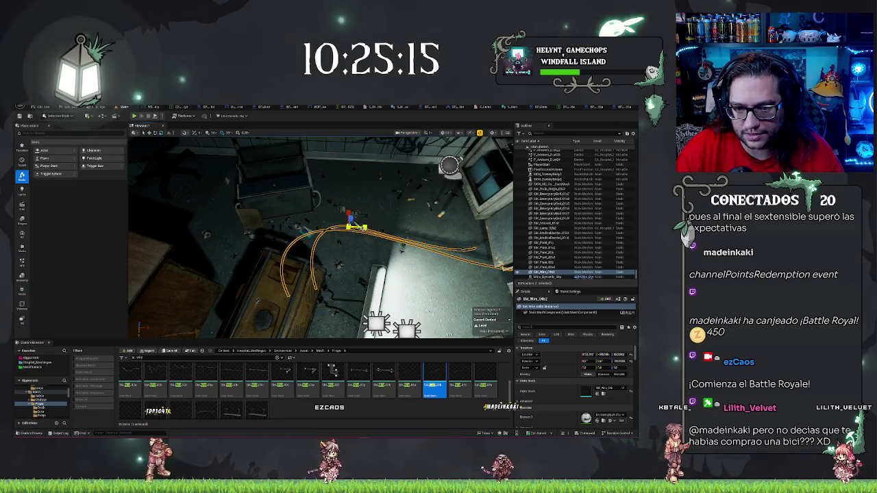
key("w")
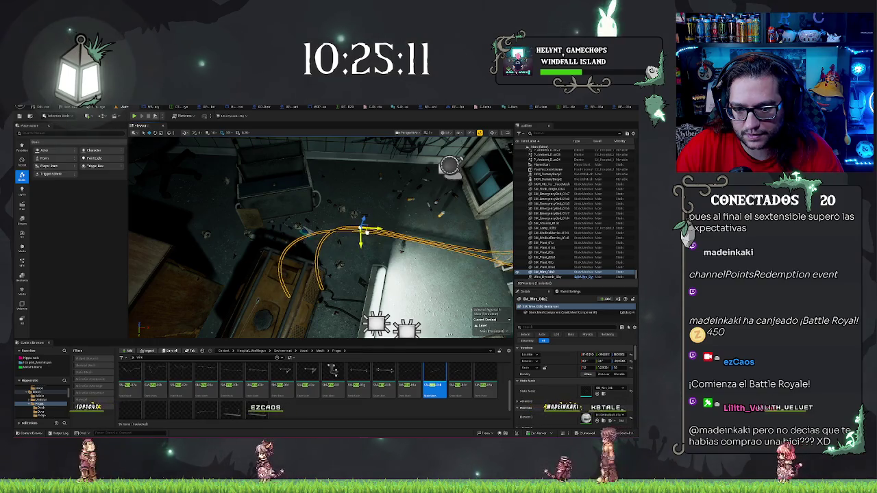
key("Escape")
left_click_drag(258, 302, 212, 293)
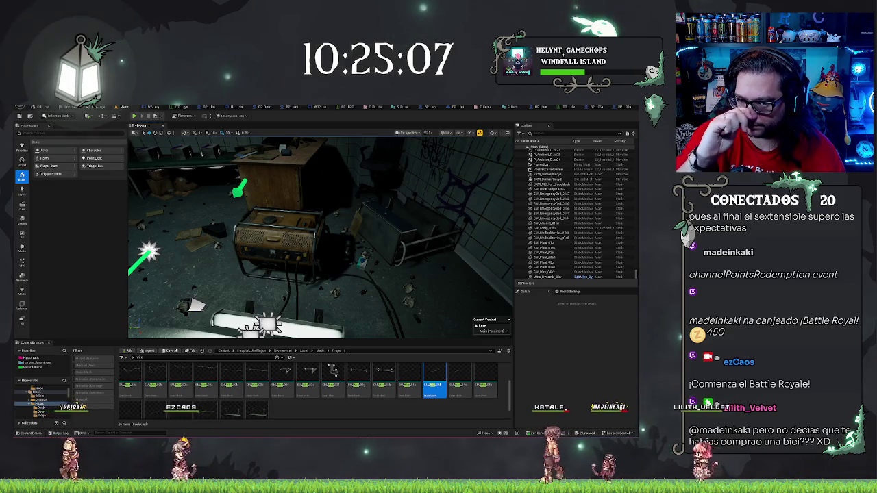
mouse_move(213, 293)
left_mouse_down()
mouse_move(168, 283)
mouse_move(159, 218)
left_mouse_up()
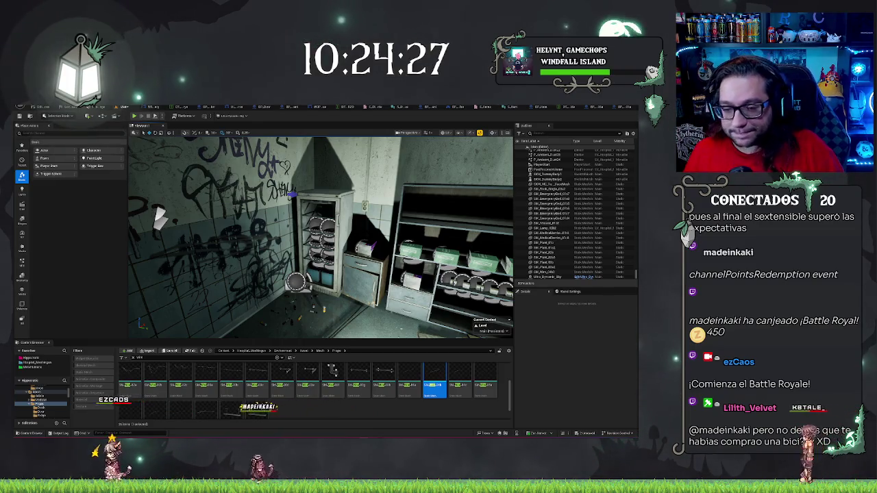
key("f")
mouse_move(320, 237)
left_mouse_down()
mouse_move(239, 238)
mouse_move(302, 238)
mouse_move(254, 254)
mouse_move(263, 223)
left_mouse_up()
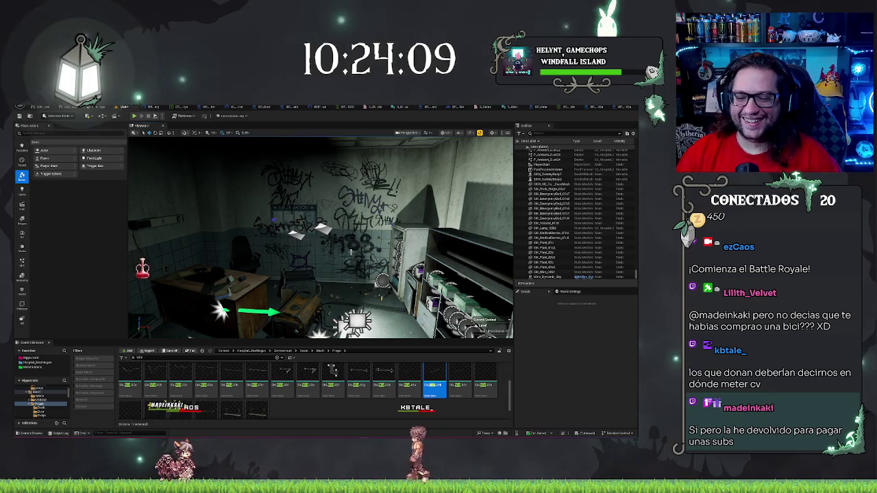
mouse_move(320, 274)
left_mouse_down()
mouse_move(315, 254)
mouse_move(336, 253)
left_mouse_up()
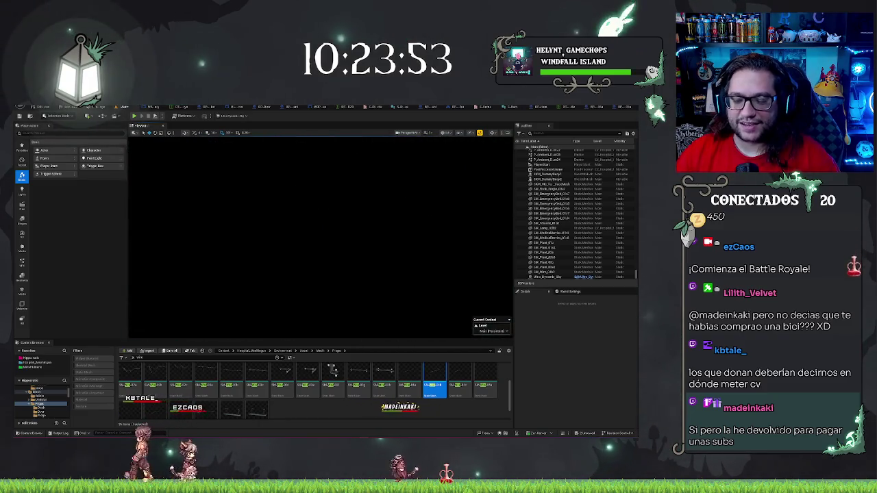
- Rotate the BP_Generator_01a generator to a new angle with the rotate gizmo and frame it
left_click(297, 248)
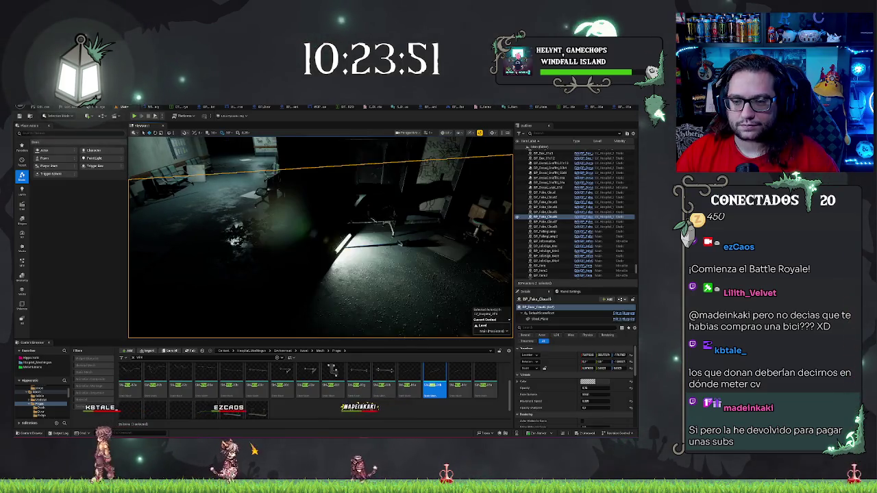
key("f")
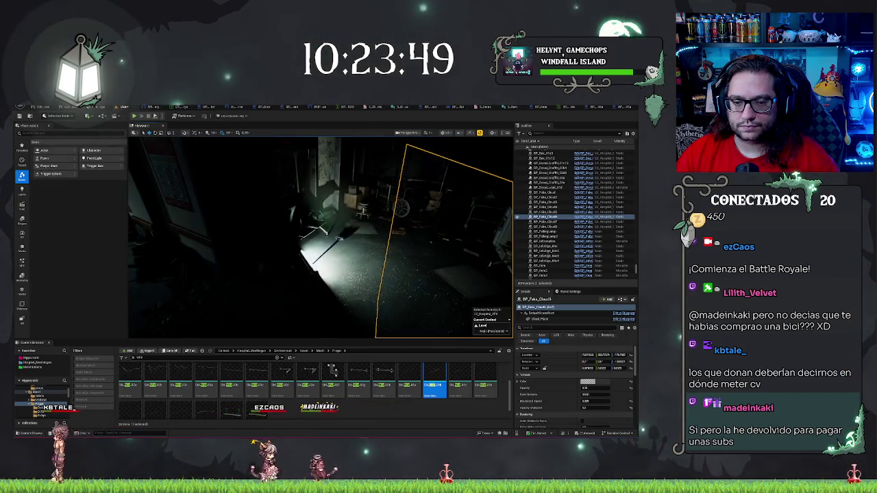
left_click(274, 267)
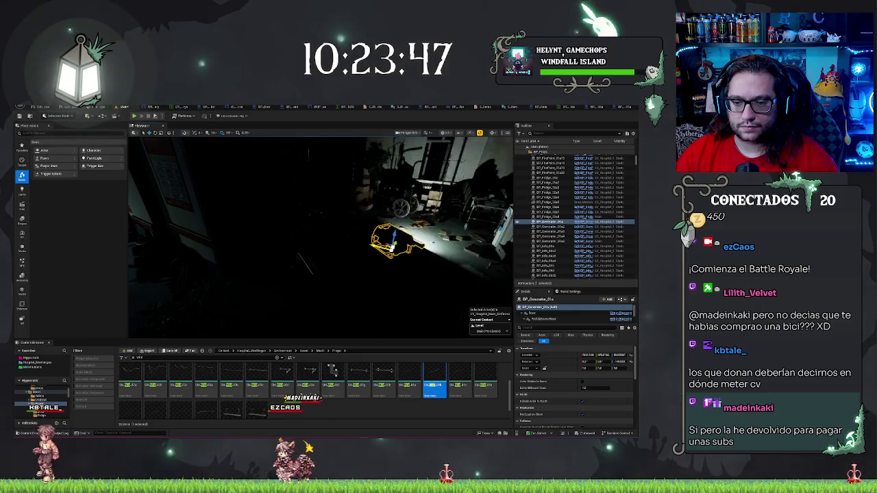
key("e")
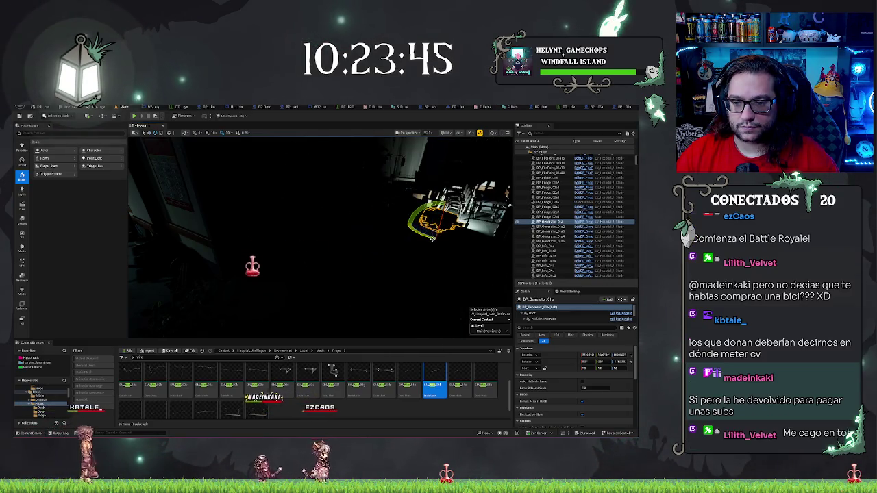
mouse_move(425, 236)
left_mouse_down()
mouse_move(473, 237)
mouse_move(438, 235)
left_mouse_up()
key("f")
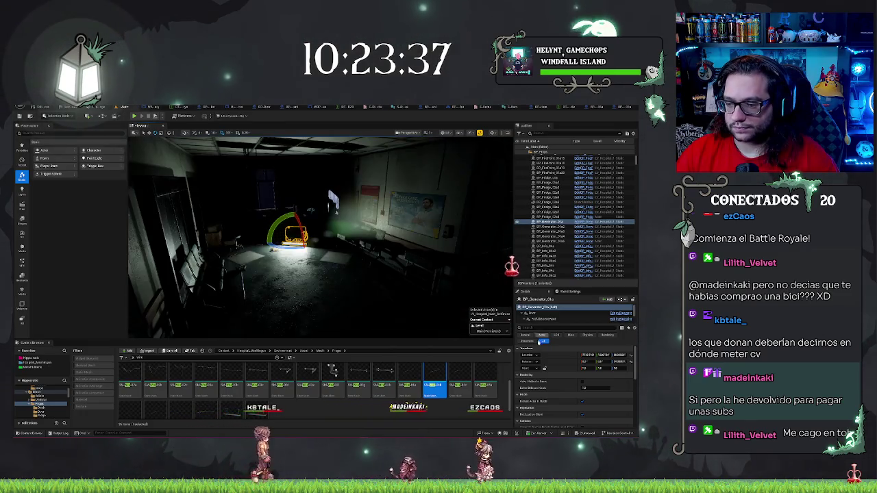
scroll(564, 317, "down", 1)
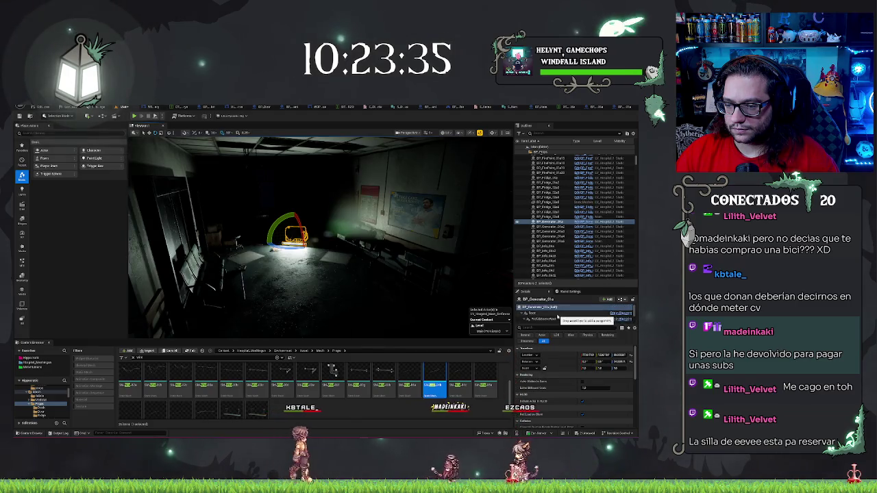
- Select the generator's LightComponent in the Details tree, undoing a stray rotation
left_click(555, 318)
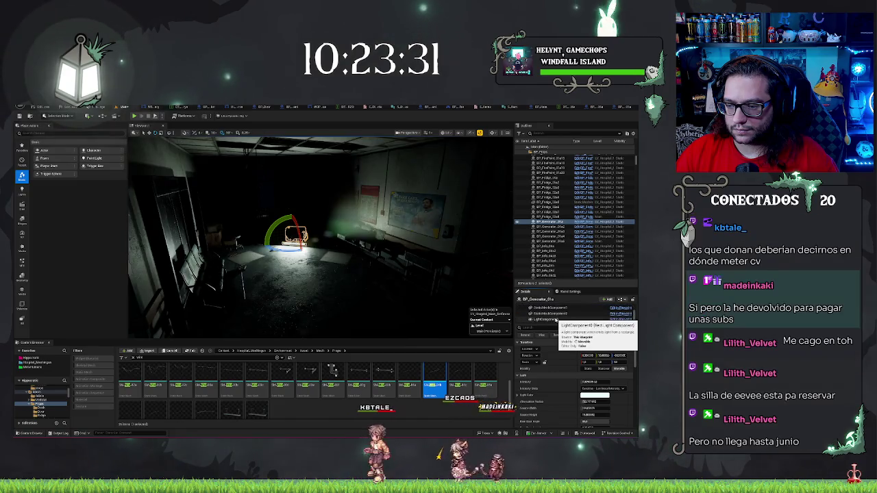
left_click(551, 318)
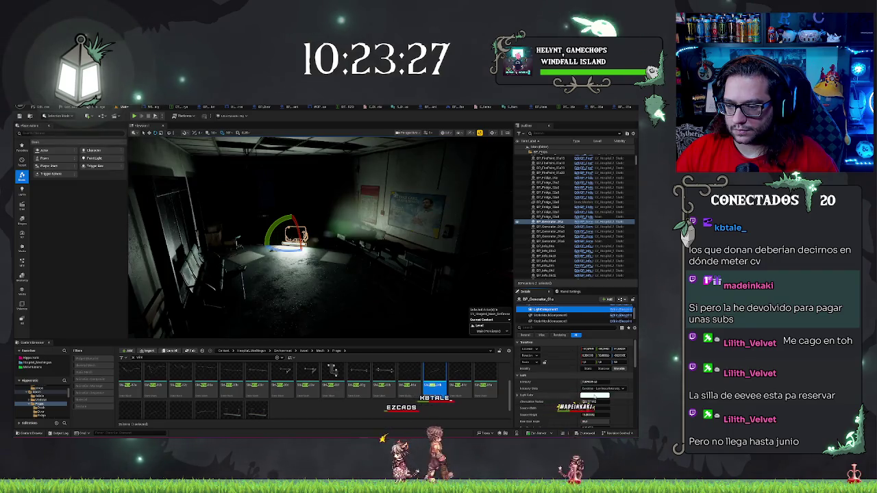
left_click(548, 310)
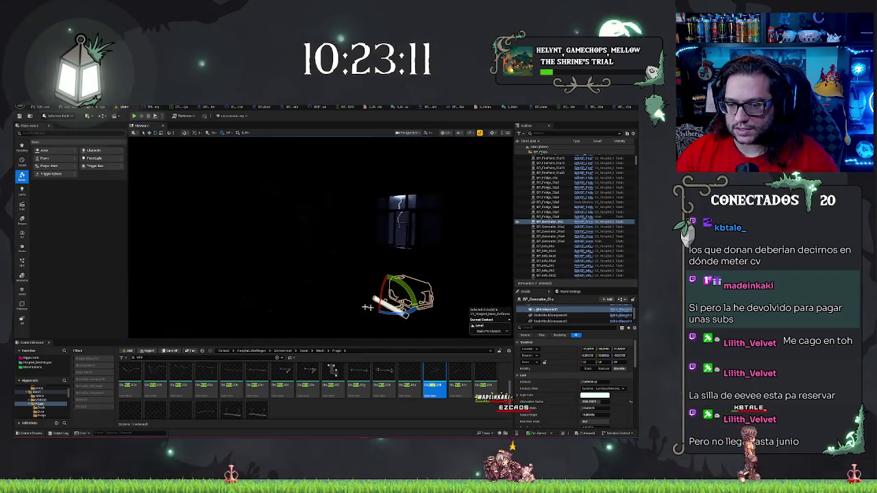
left_click(566, 320)
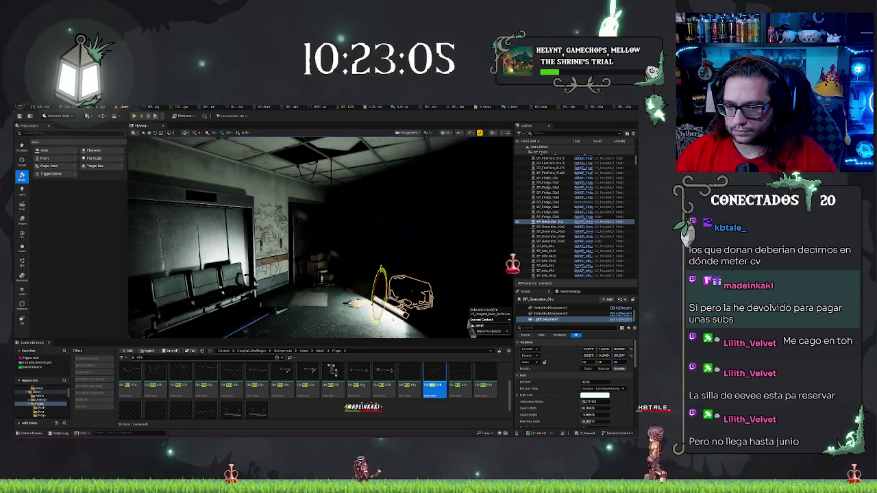
key("ctrl+z")
- Adjust the light's Intensity and set its Light Color to red
left_click(594, 382)
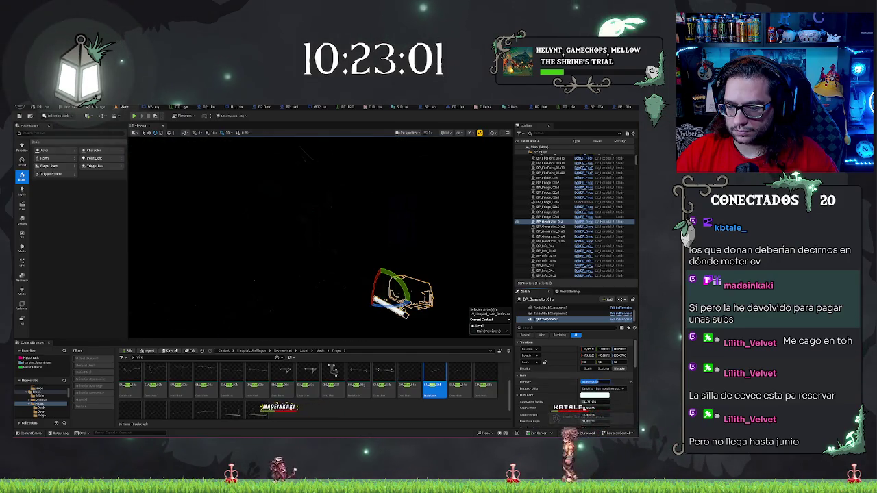
left_click_drag(374, 291, 375, 291)
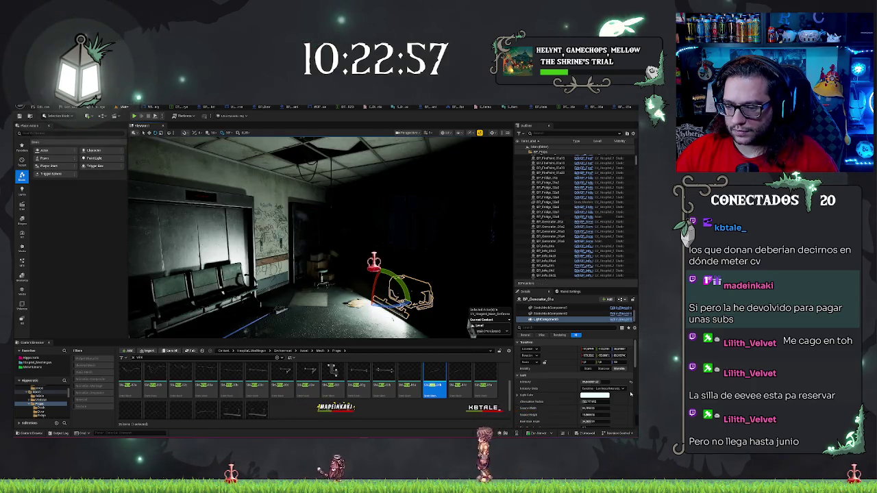
key("ctrl+z")
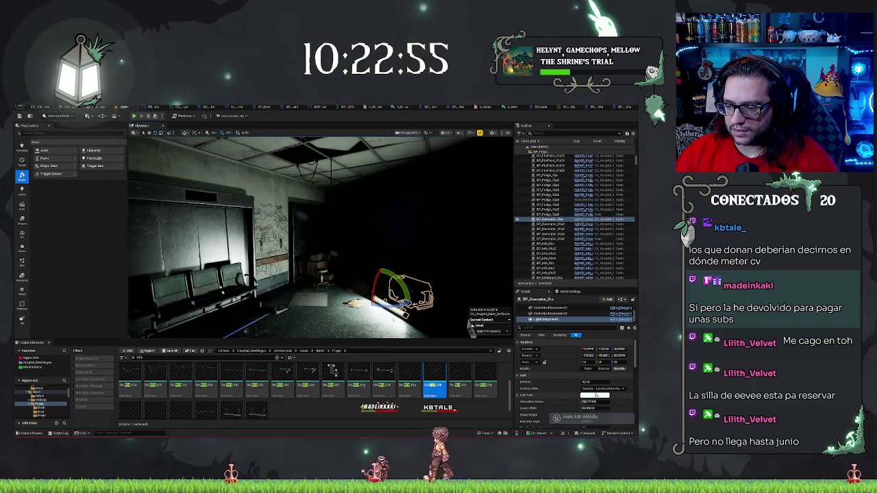
left_click(595, 395)
left_click(582, 420)
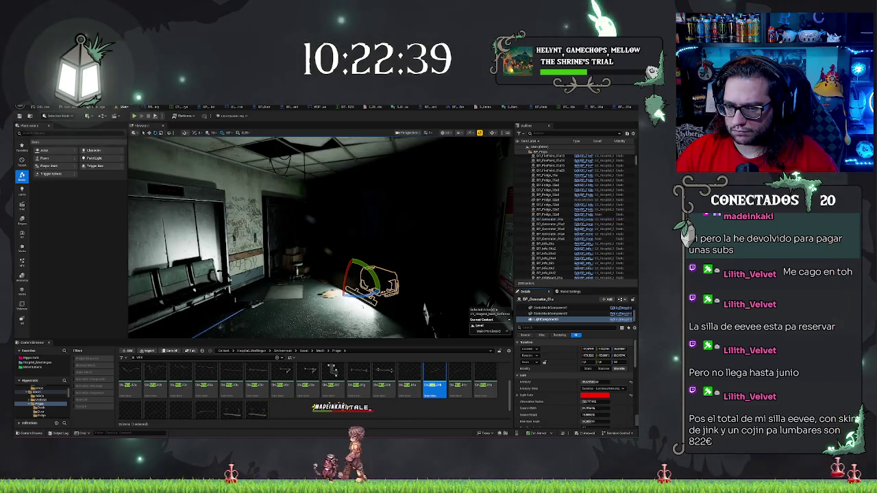
- Undo the red light colour change and save the level with Ctrl+S
key("ctrl+z")
mouse_move(444, 321)
left_mouse_down()
mouse_move(341, 301)
mouse_move(374, 299)
mouse_move(391, 264)
mouse_move(383, 261)
mouse_move(322, 271)
left_mouse_up()
key("ctrl+s")
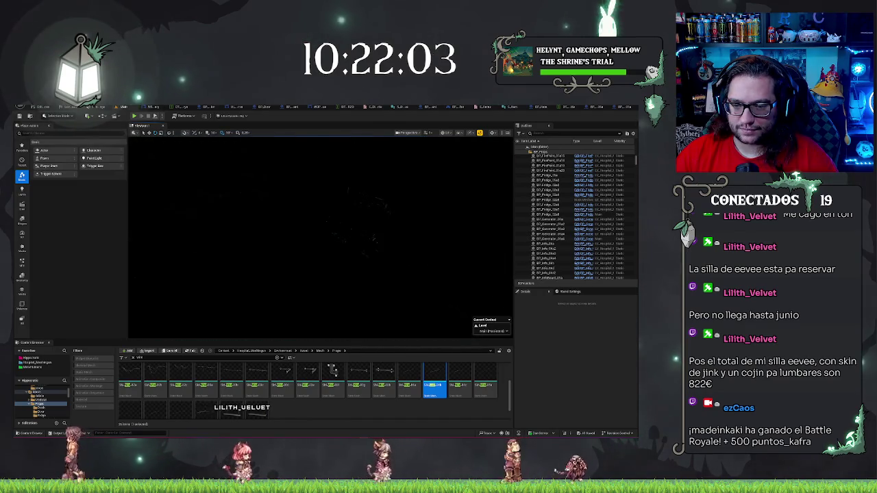
- Select BP_Generator_01a and step through its components, ending on the LightComponent
left_click(556, 218)
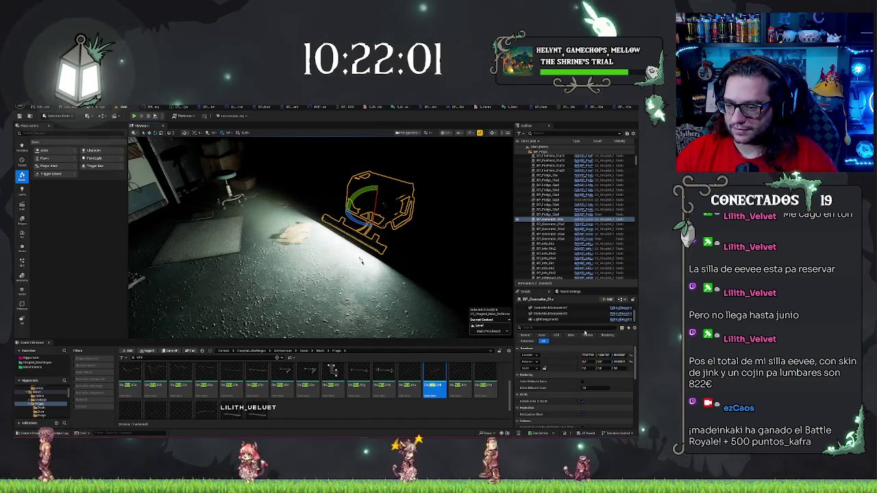
scroll(600, 407, "down", 1)
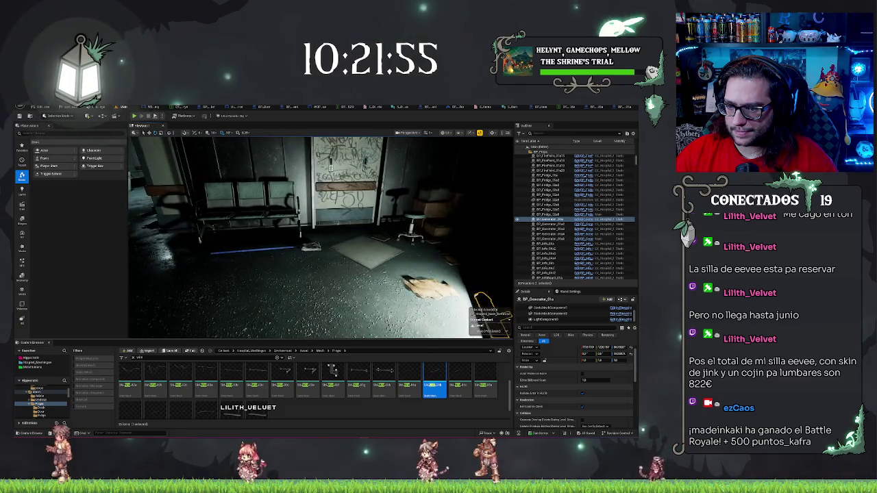
left_click(564, 320)
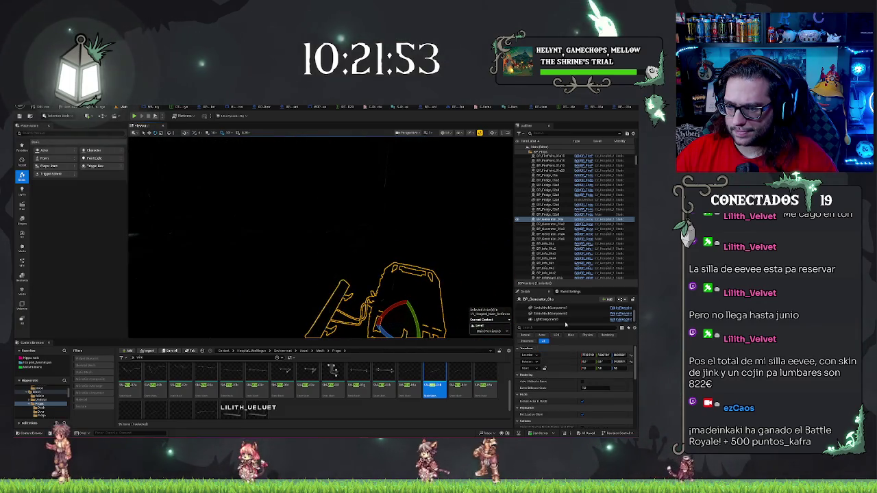
scroll(546, 313, "up", 1)
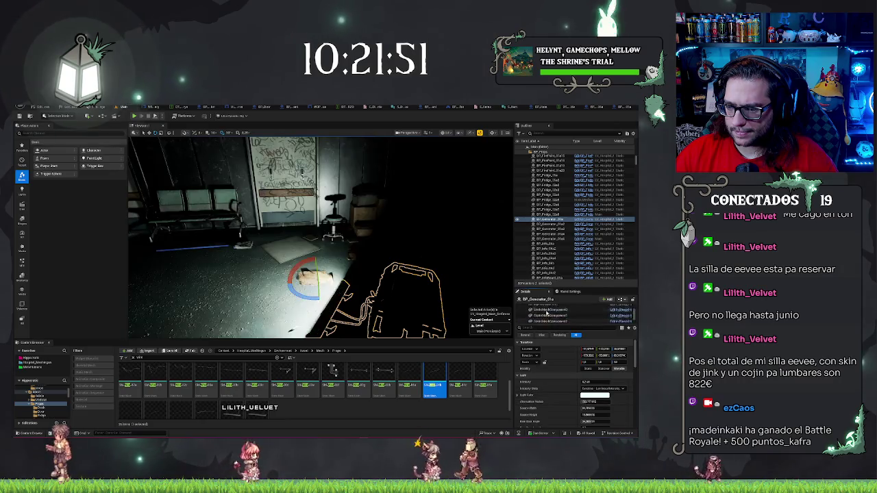
left_click(552, 316)
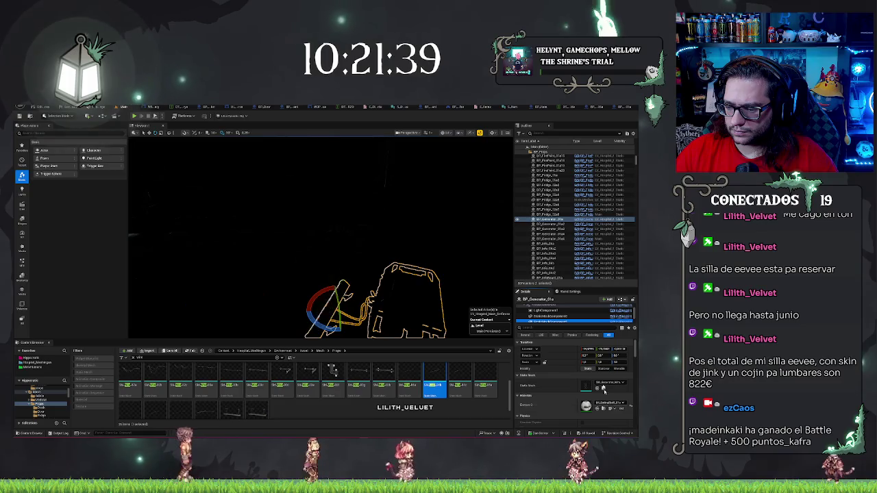
left_click(566, 320)
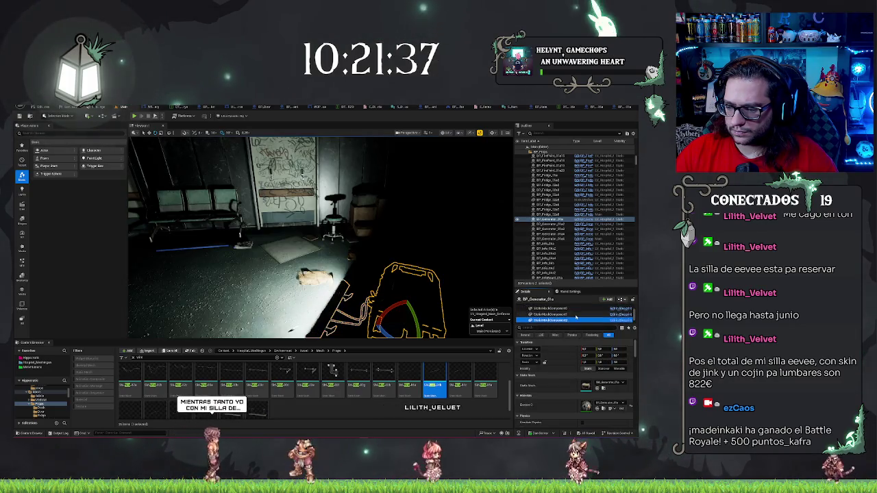
left_click(579, 319)
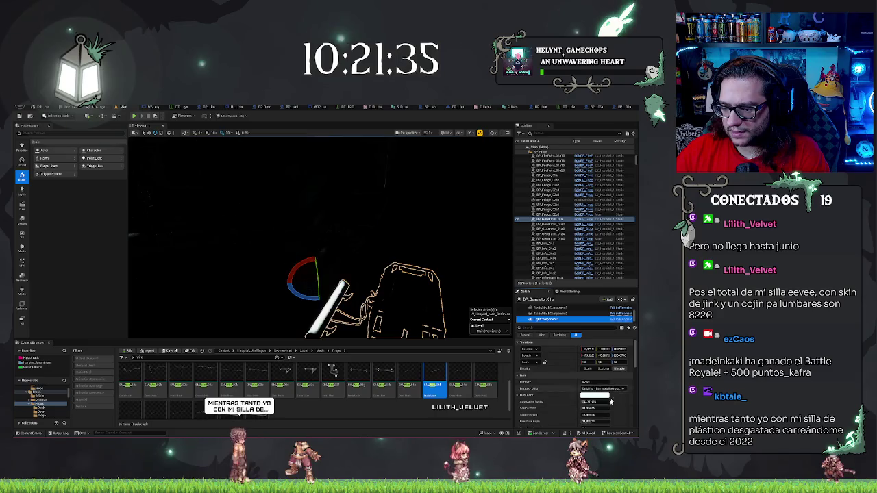
scroll(610, 404, "down", 5)
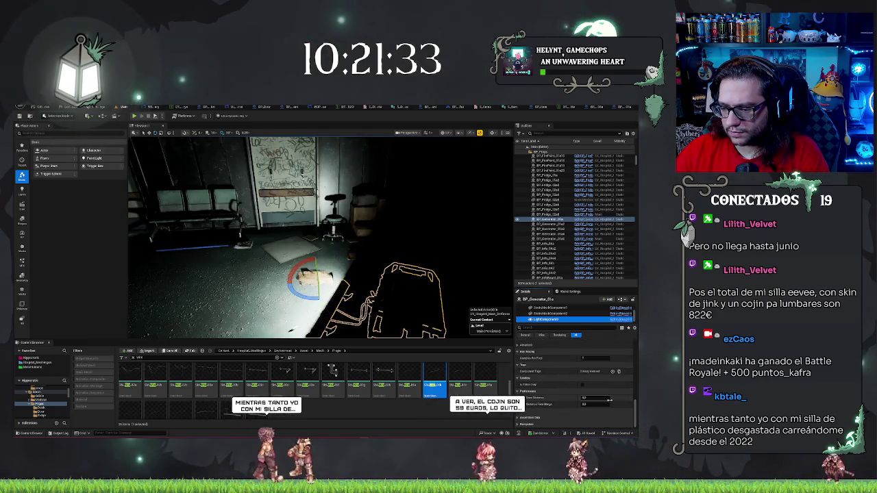
scroll(609, 402, "up", 10)
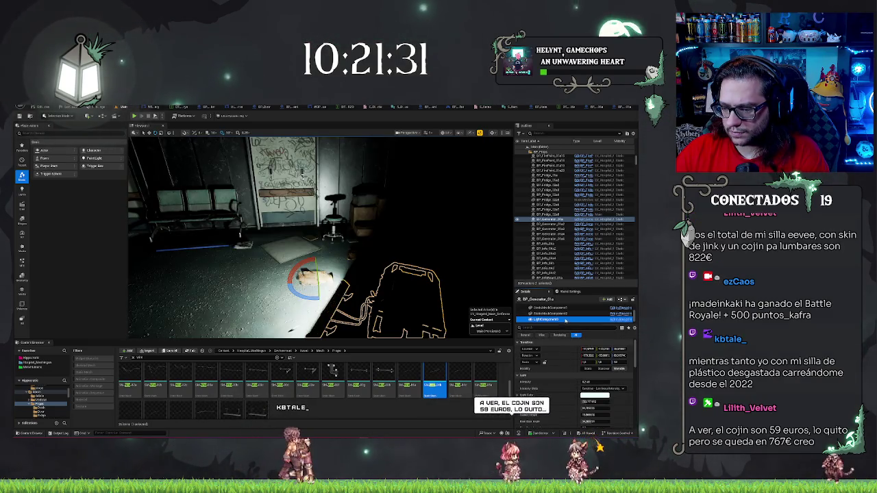
- Drag LightComponent to the top of the hierarchy and assign it a new asset
left_click_drag(565, 319, 553, 311)
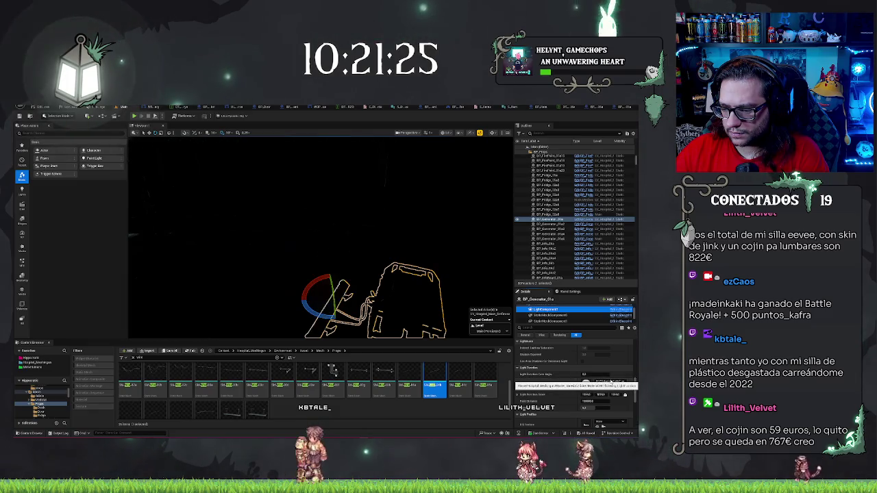
left_click(610, 381)
left_click(601, 376)
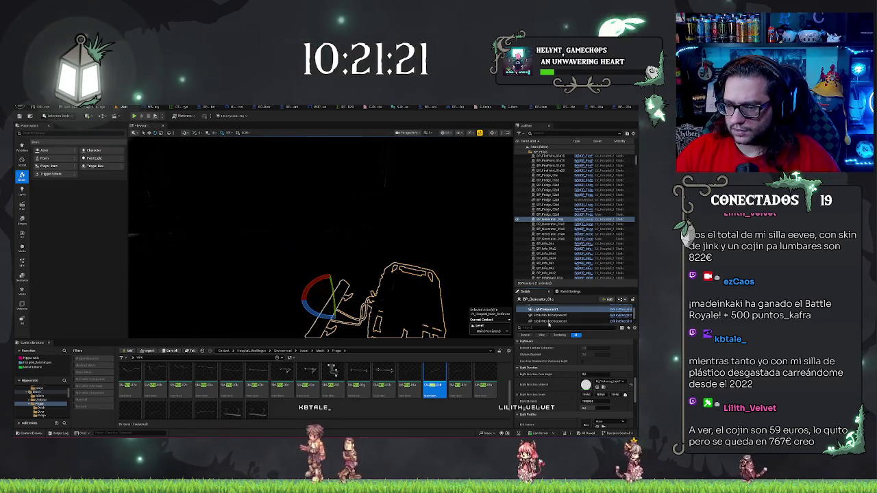
left_click(560, 316)
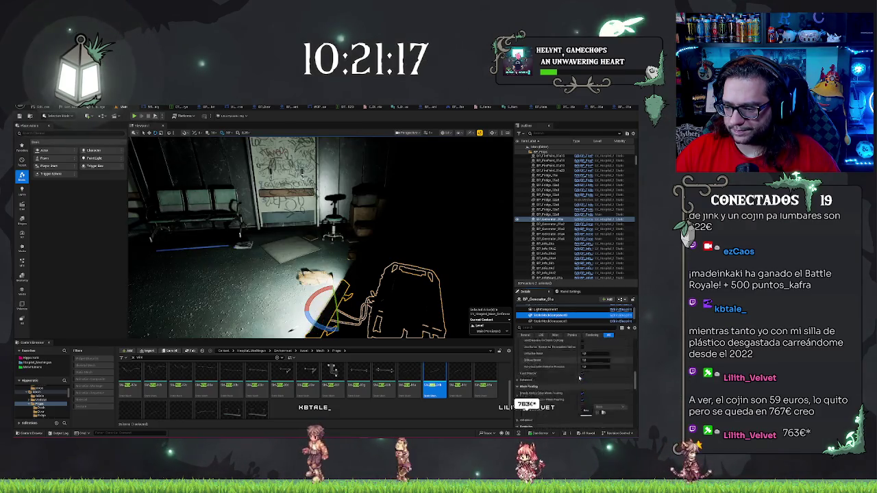
scroll(579, 378, "down", 3)
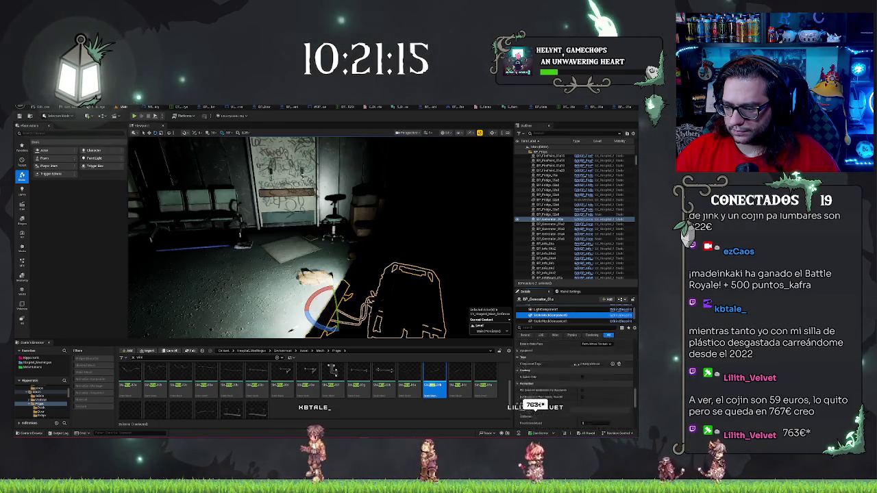
- Browse to the lamp's material, select the second lamp material asset, then play-test the level
scroll(576, 363, "up", 5)
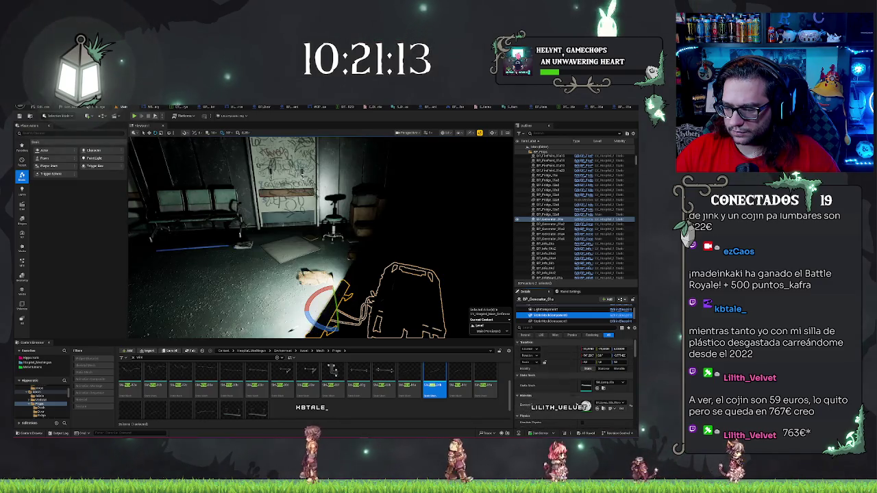
left_click(594, 404)
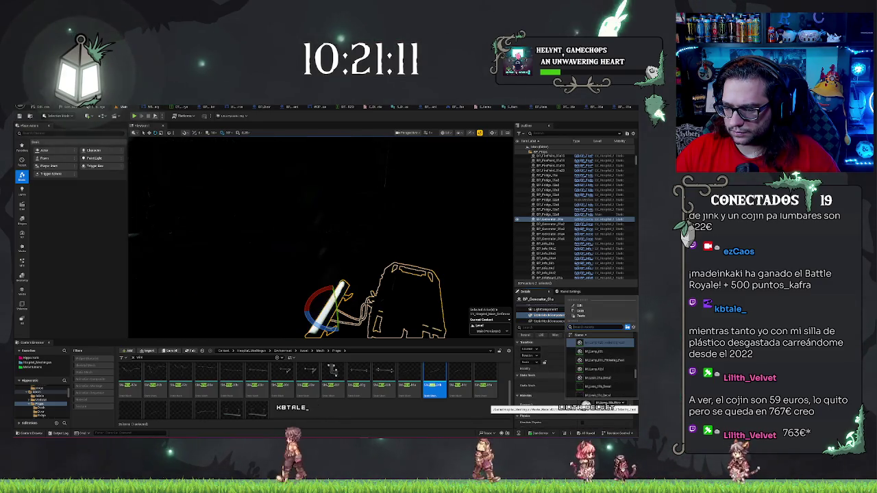
scroll(600, 373, "up", 1)
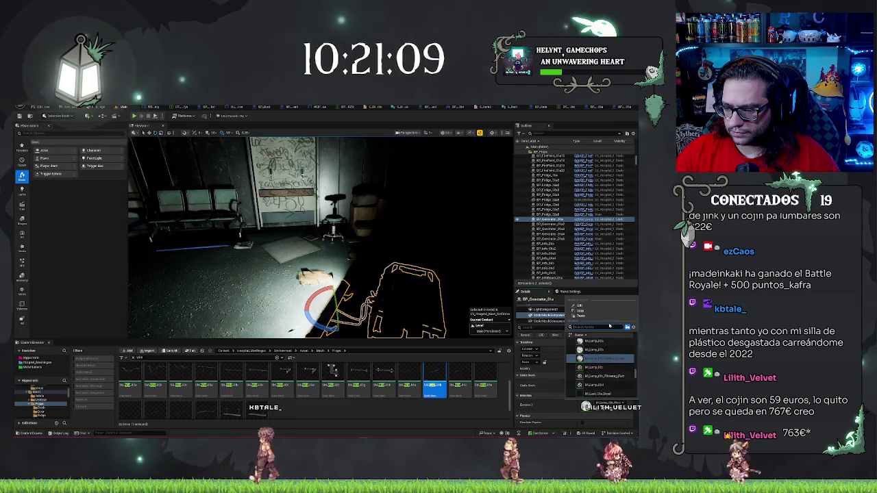
left_click(615, 408)
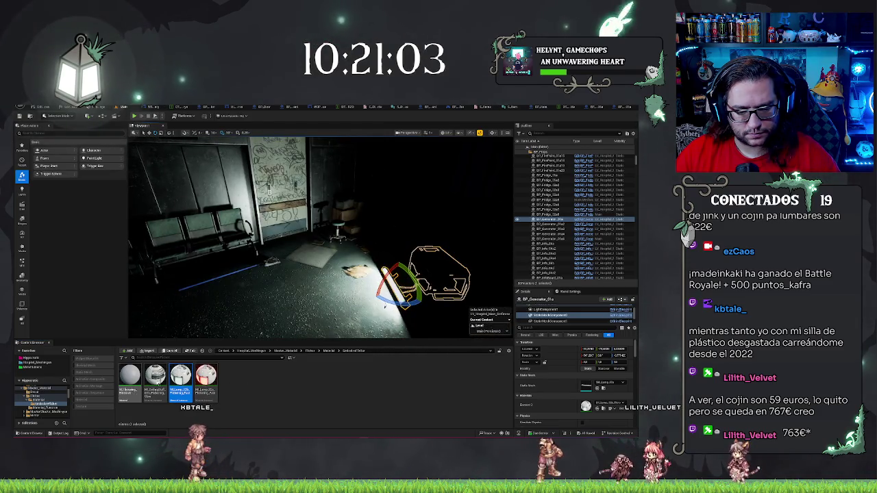
left_click(154, 378)
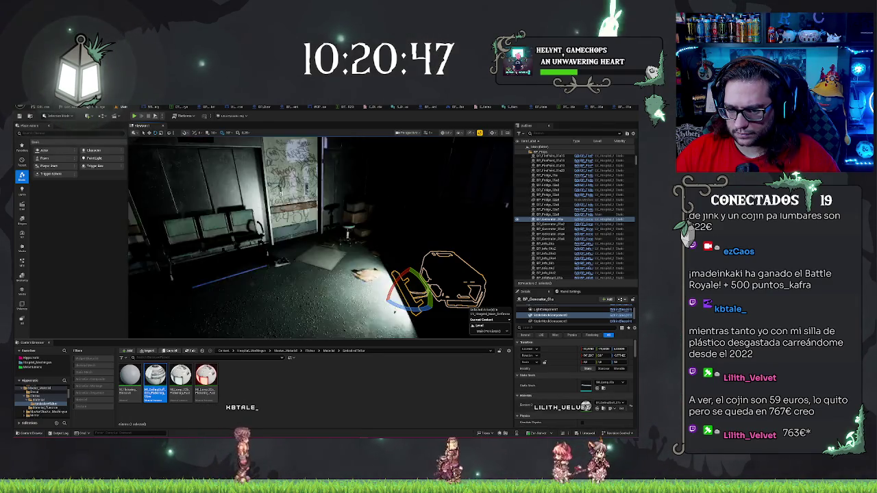
left_click_drag(318, 240, 339, 236)
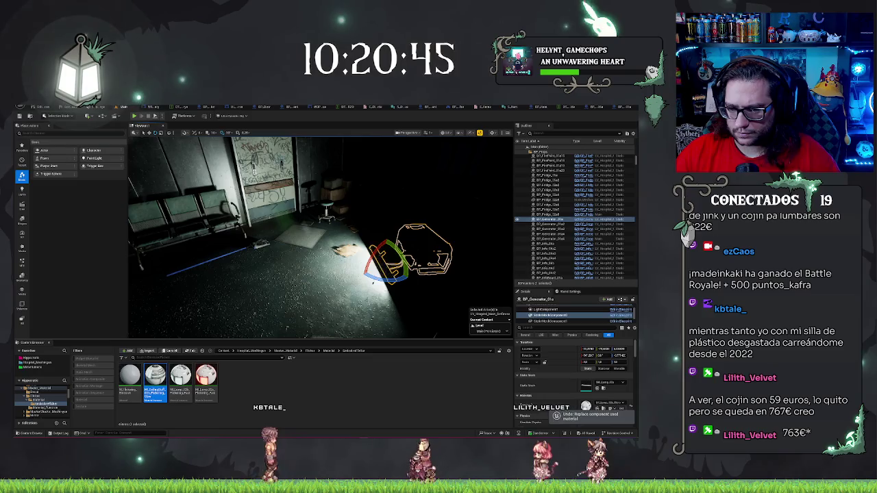
key("alt+p")
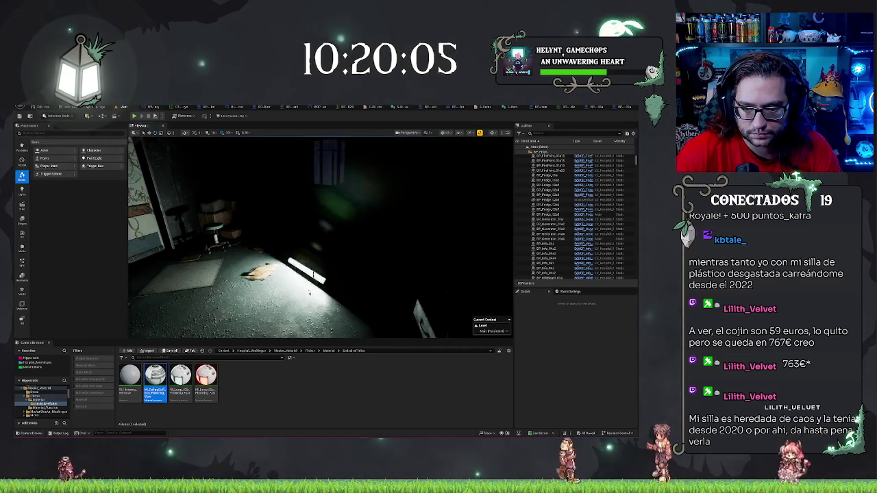
- Select the generator's LightComponent and browse to its Light Function Material in the Content Browser
left_click(309, 293)
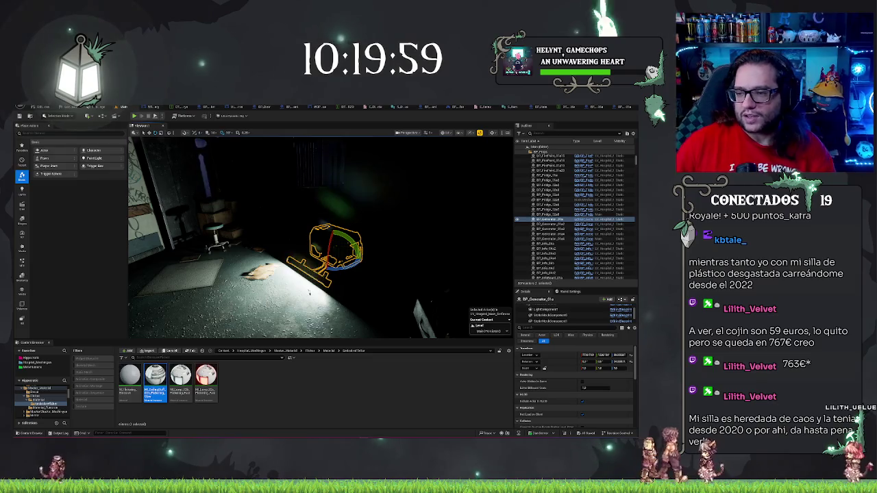
left_click(568, 317)
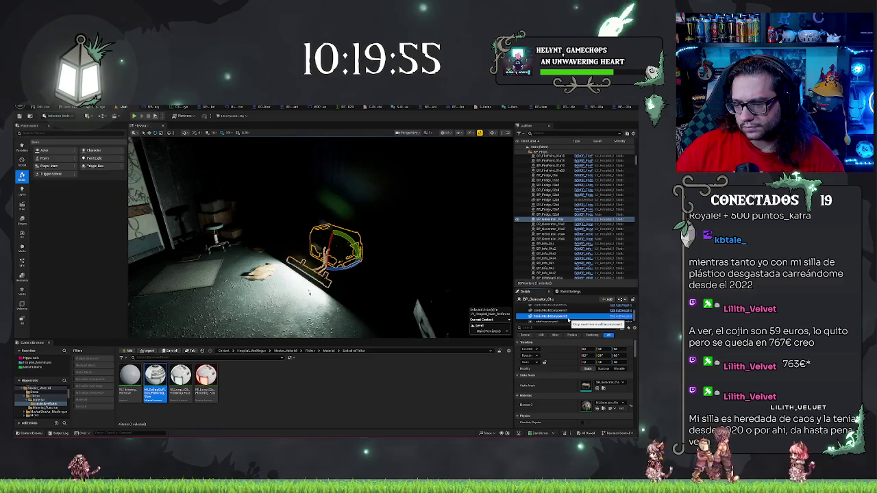
left_click(568, 319)
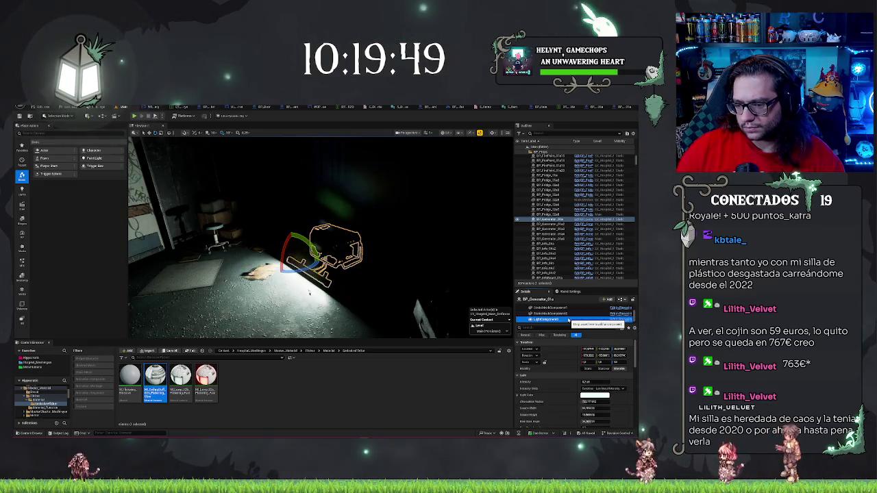
scroll(583, 370, "down", 3)
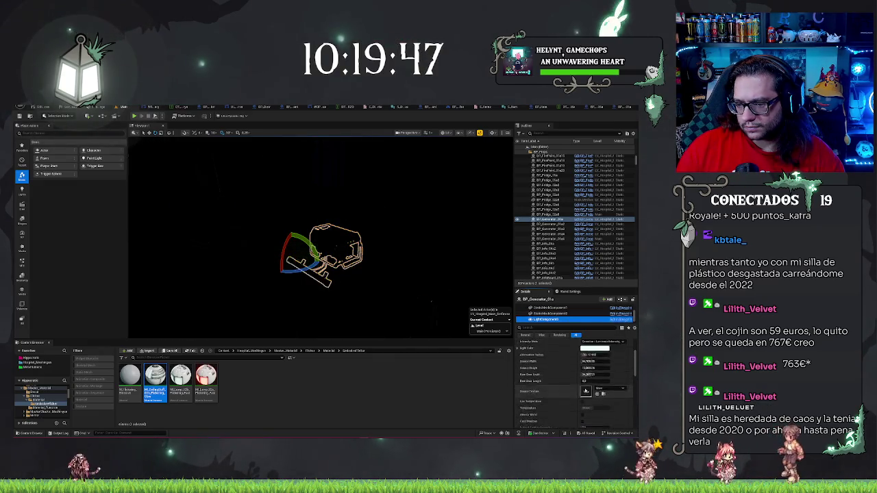
scroll(586, 383, "up", 3)
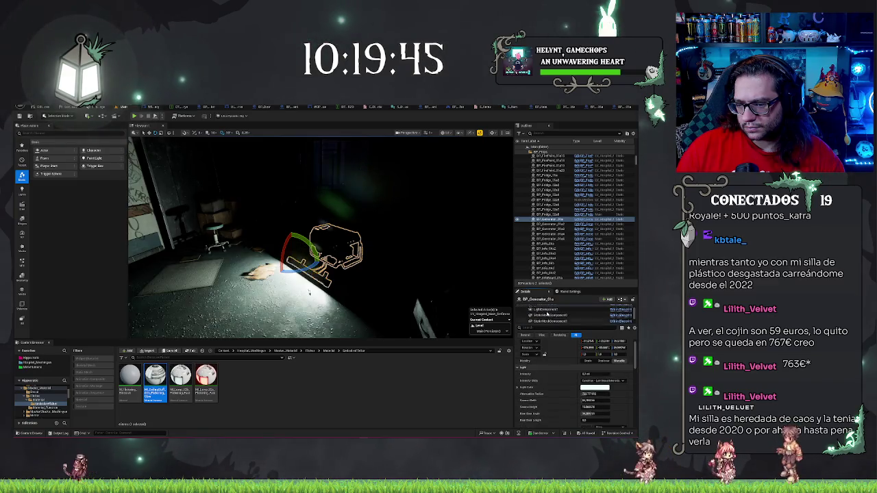
left_click(547, 309)
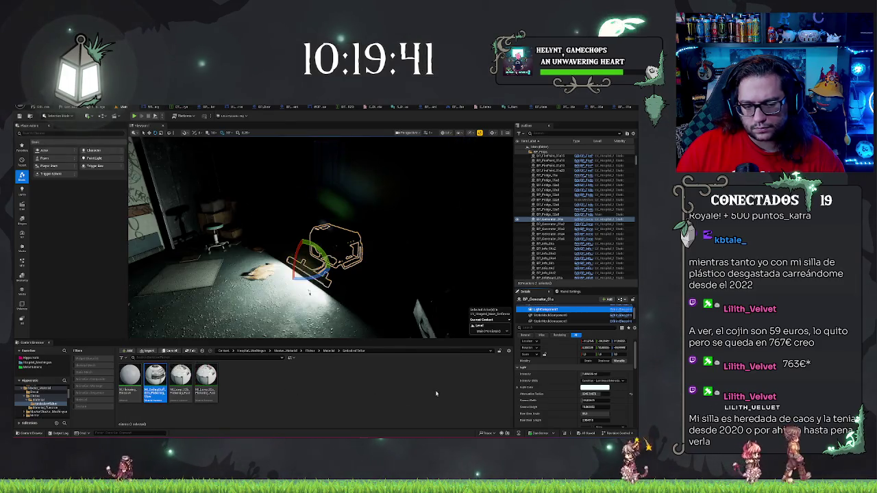
scroll(603, 383, "down", 5)
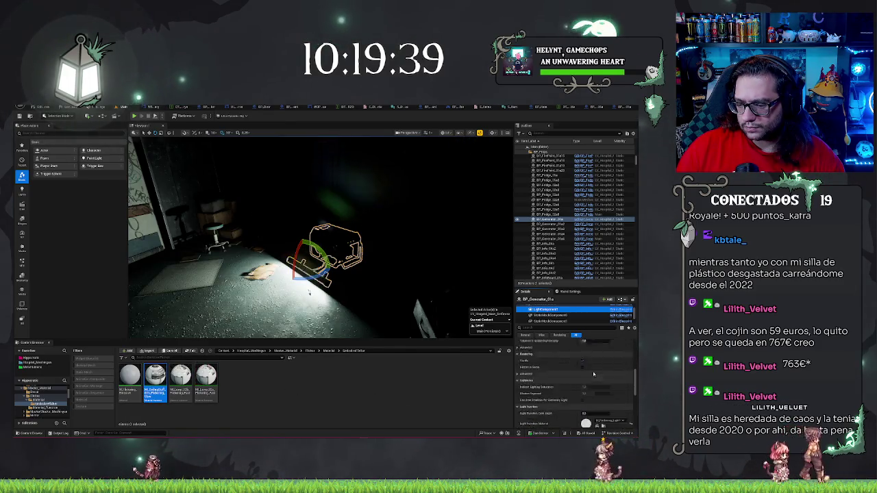
scroll(593, 374, "up", 2)
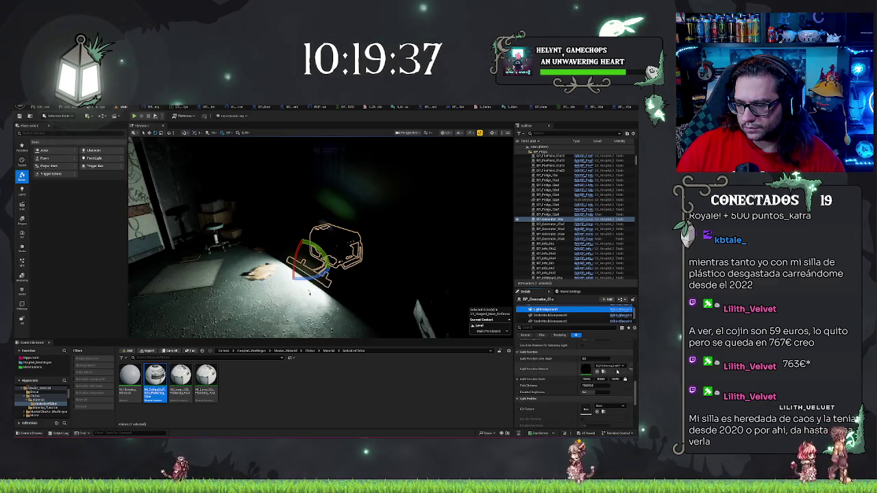
left_click(603, 371)
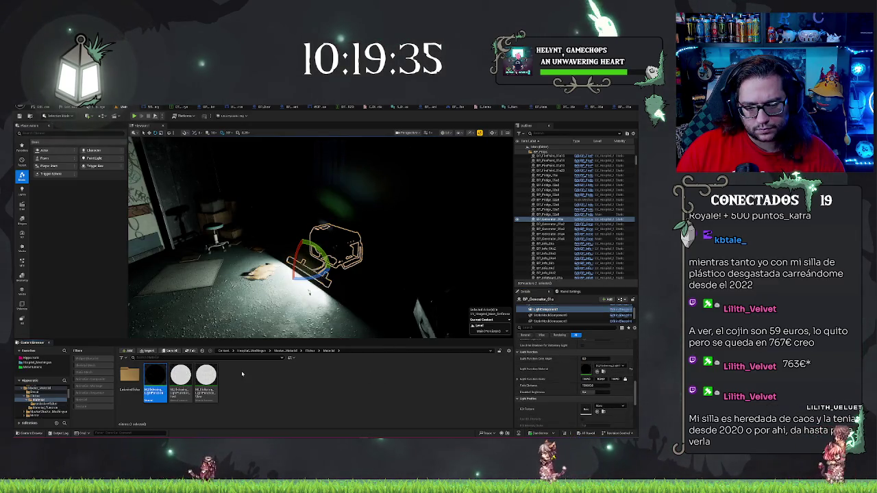
- Assign the white material as the light's Light Function Material and save the level
left_click(205, 376)
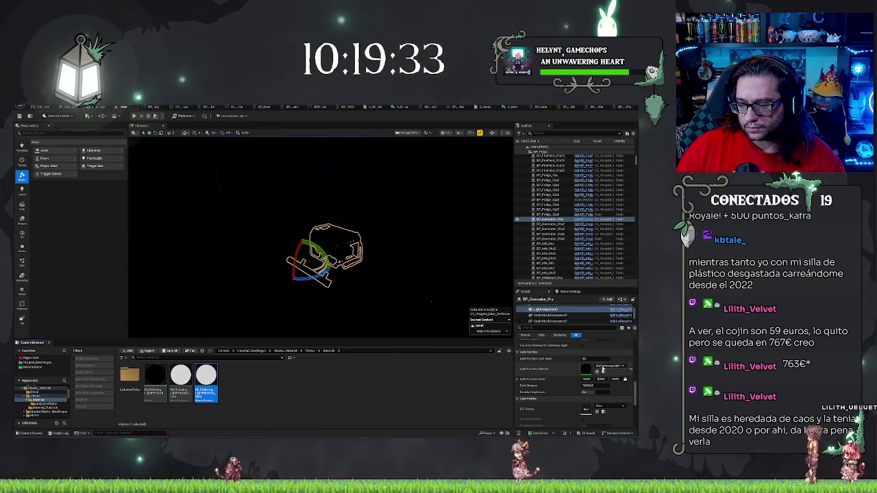
scroll(600, 380, "up", 1)
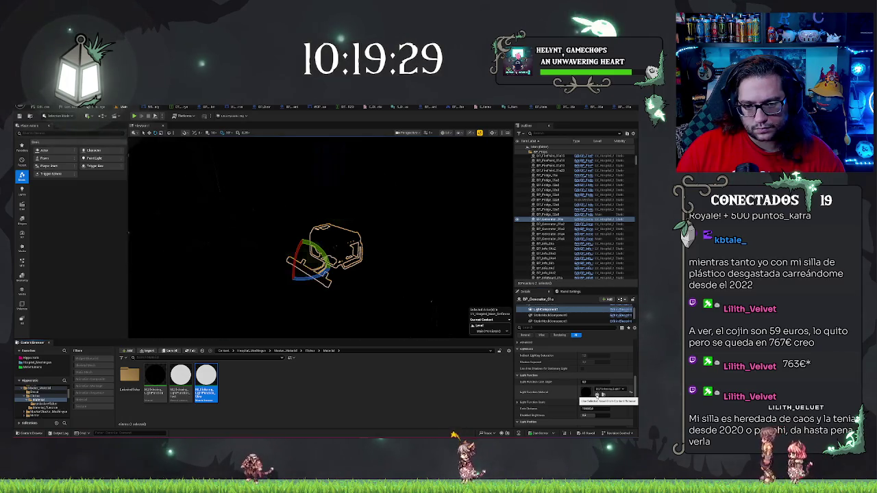
left_click(597, 395)
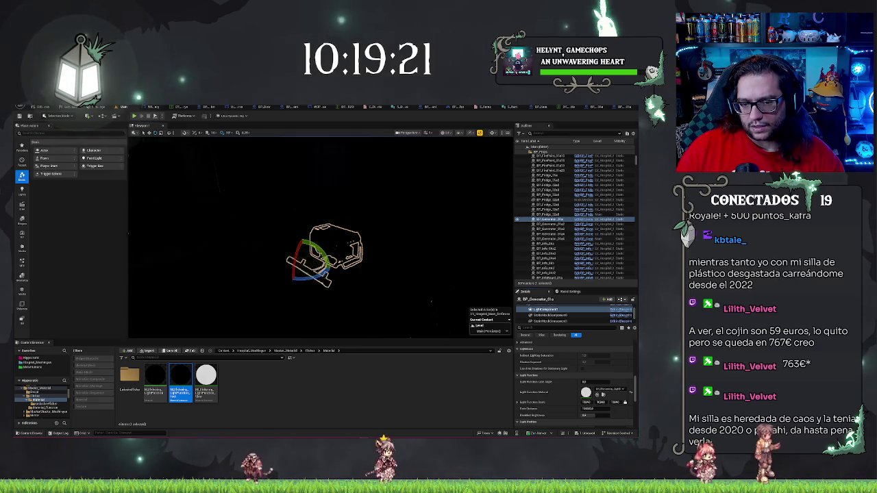
key("ctrl+s")
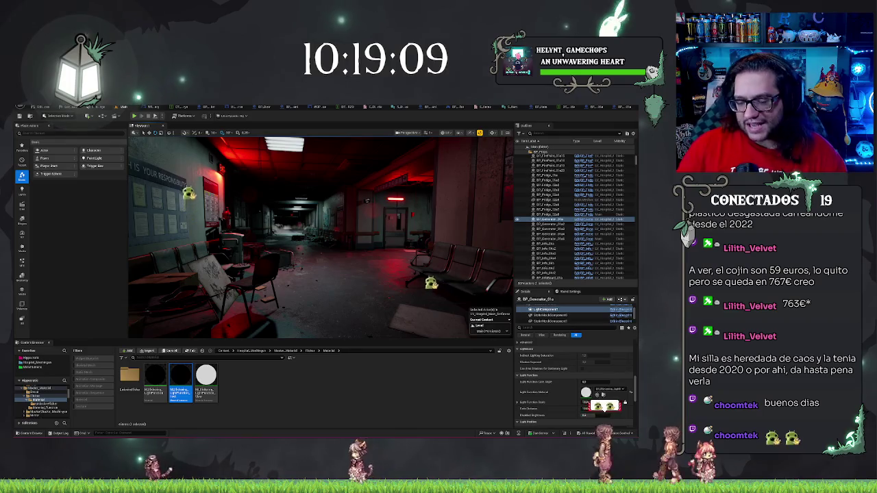
- Switch to game view, fly into the corridor, and select the signs beside the door
key("g")
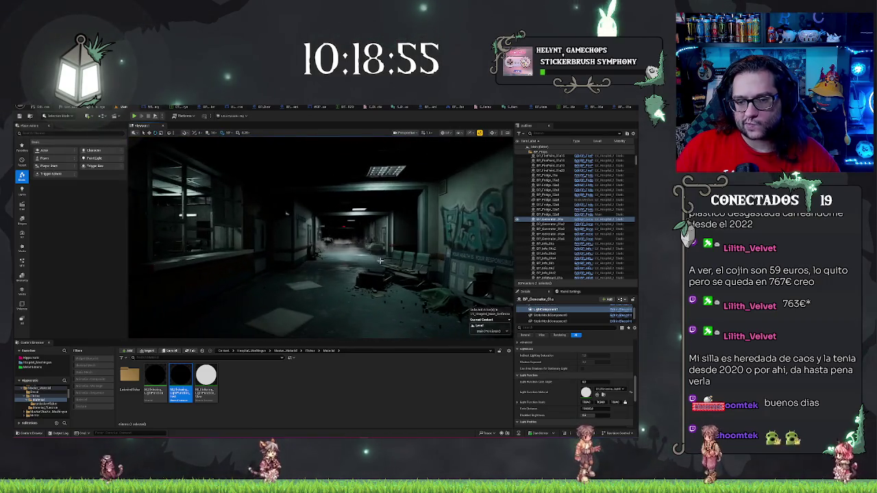
key("alt+p")
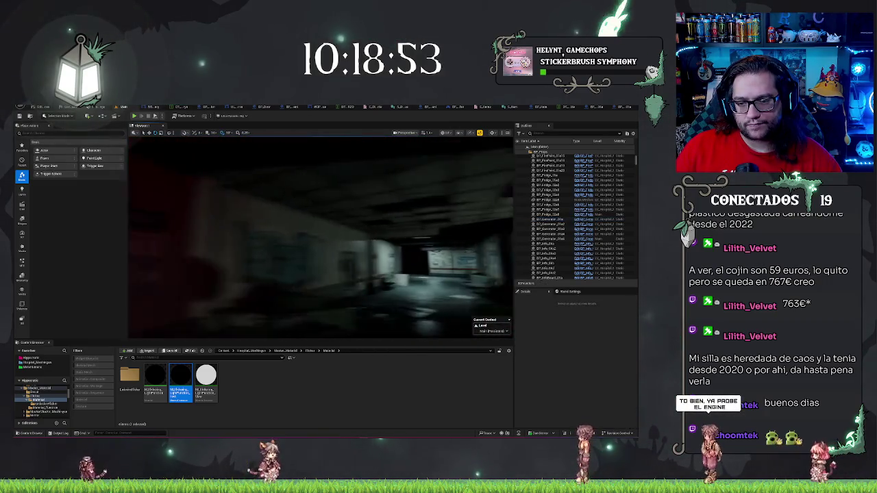
key("w")
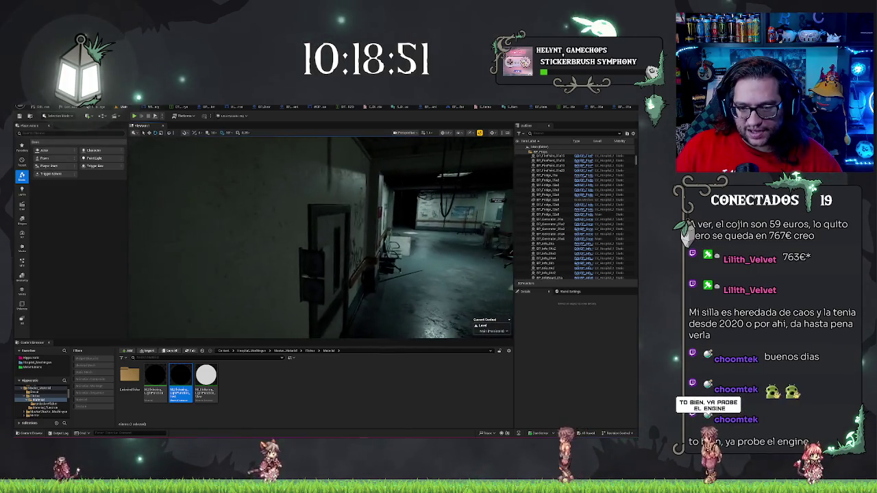
left_click(300, 257)
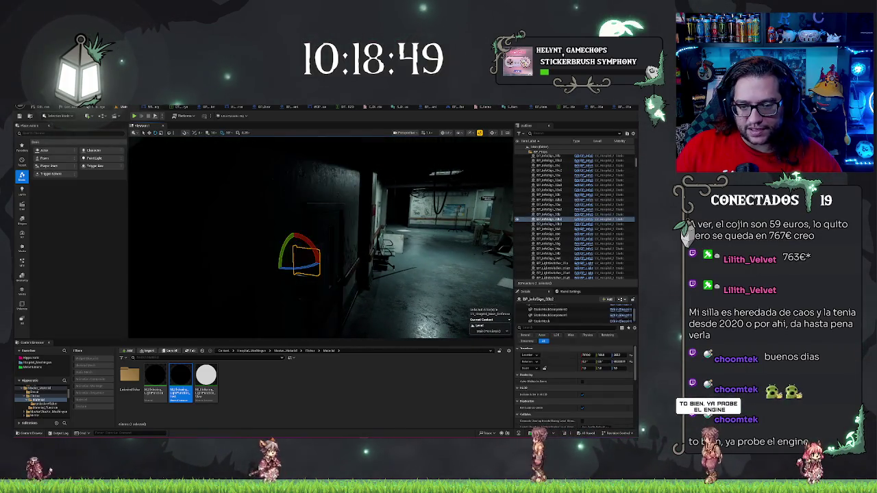
left_click(318, 298, "ctrl")
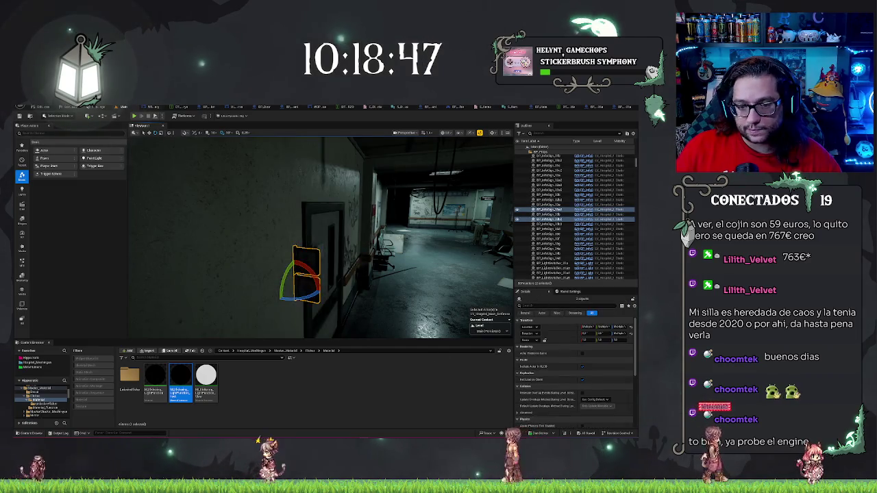
- Select the BP_InfoSign actor and show its StaticMeshComponent settings in Details
key("s")
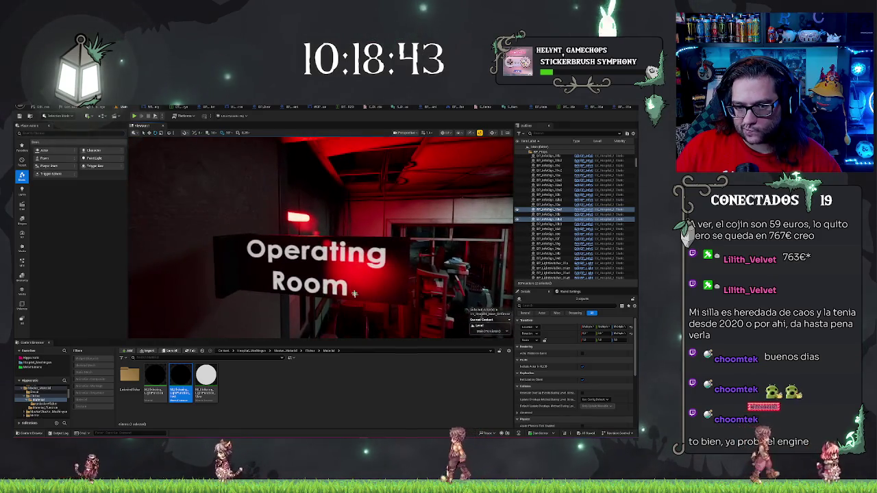
left_click(294, 267)
key("w")
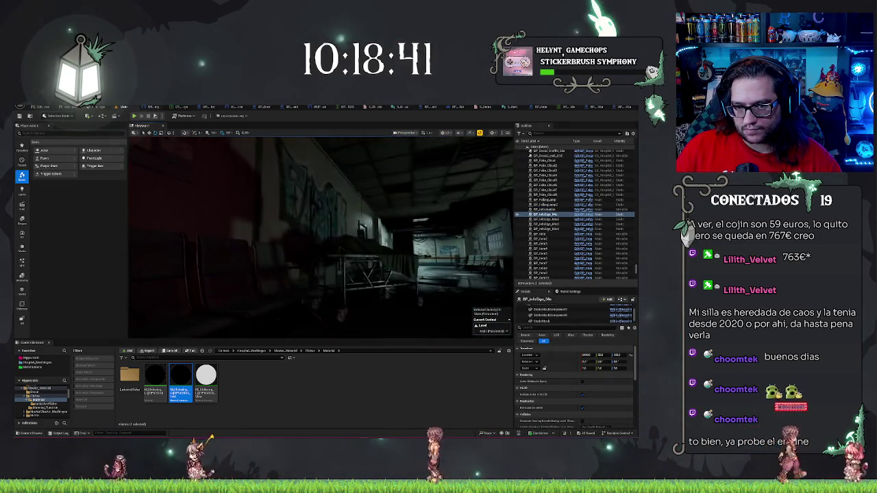
key("w")
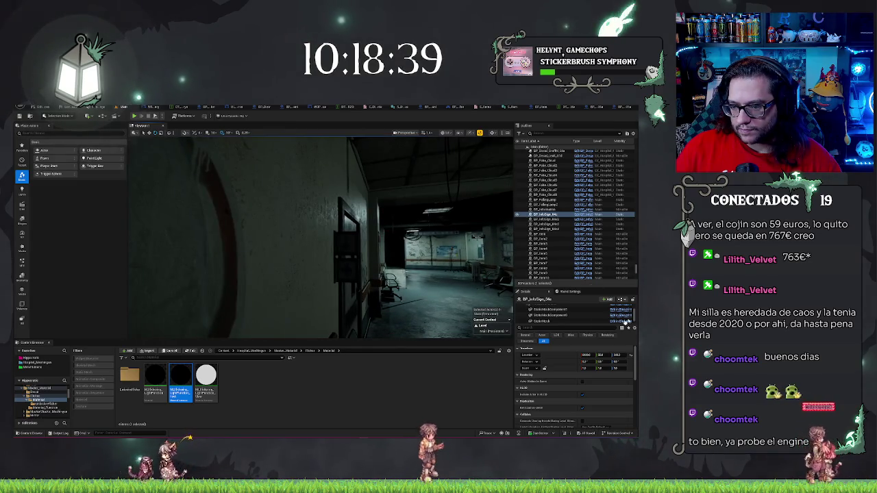
left_click(558, 313)
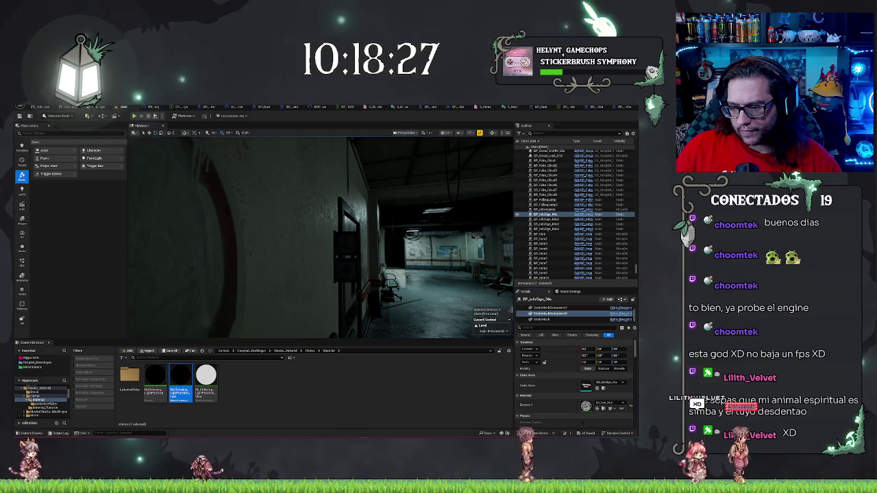
- Select the wall sign by the door and locate its decal material in the Content Browser
left_click(344, 242)
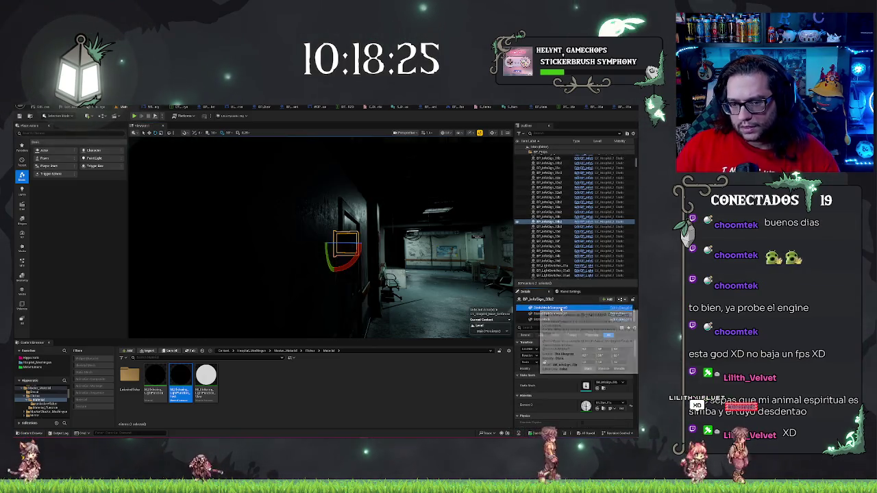
left_click(603, 409)
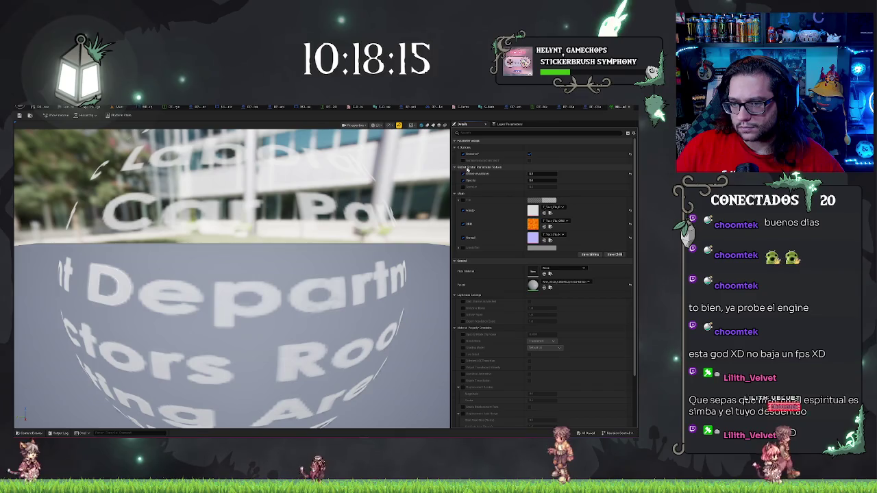
left_click(116, 108)
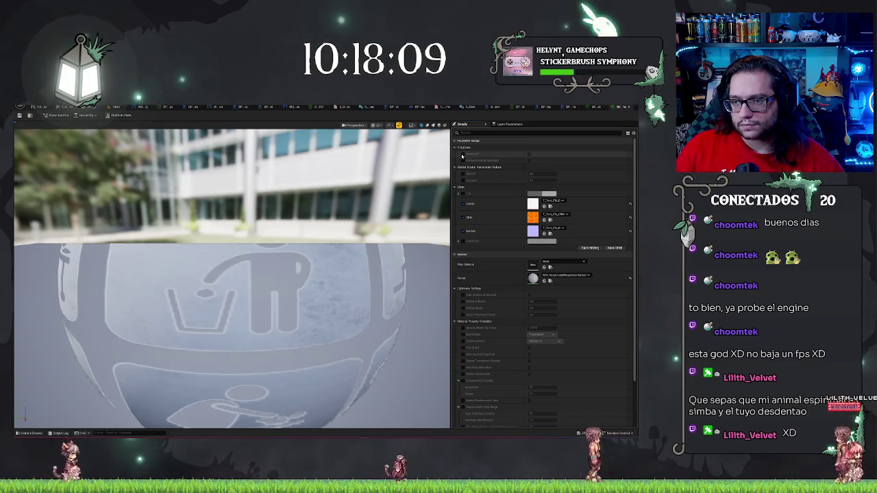
left_click(123, 107)
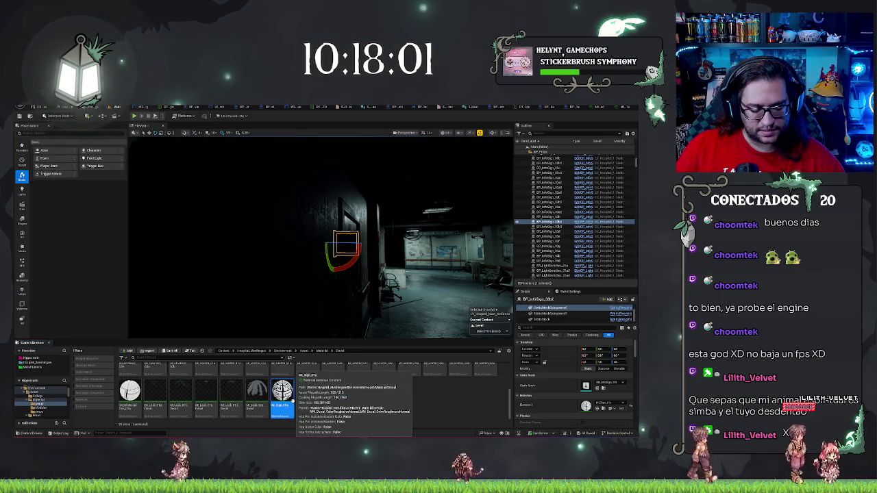
- Open the litter-bin sign material instance, enable a parameter override, and save it
left_click(308, 396)
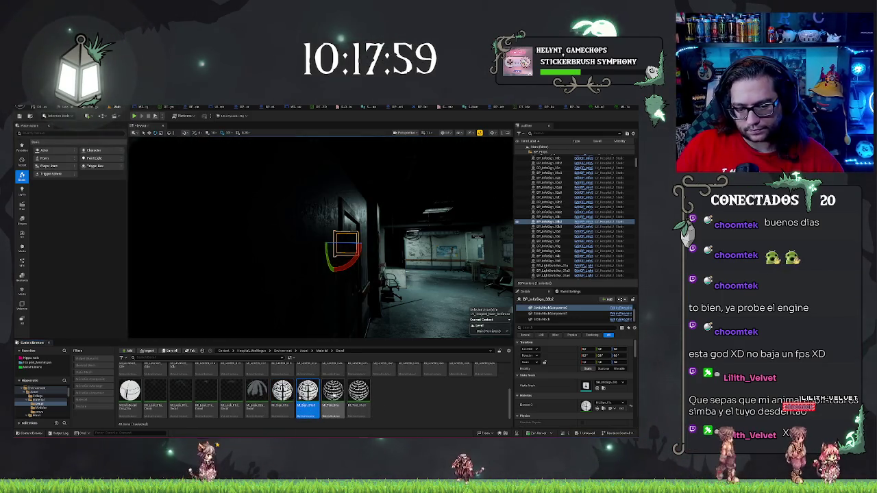
double_click(307, 396)
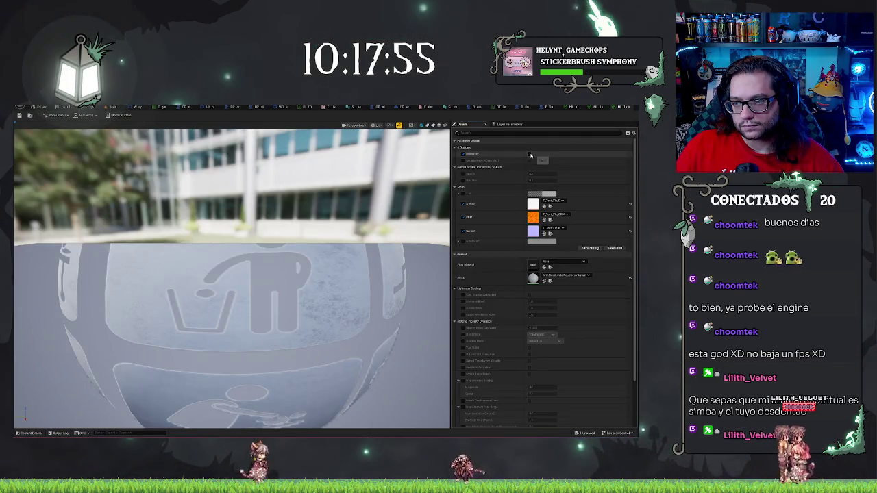
left_click(530, 154)
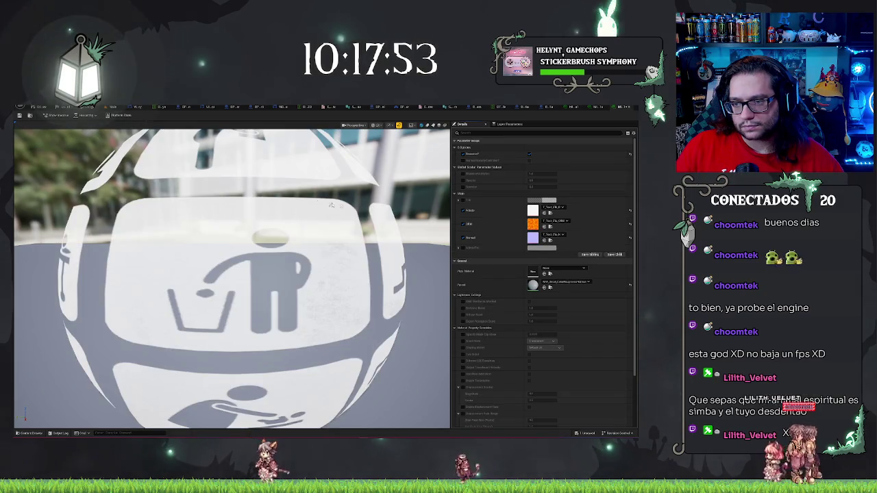
key("ctrl+s")
left_click(109, 109)
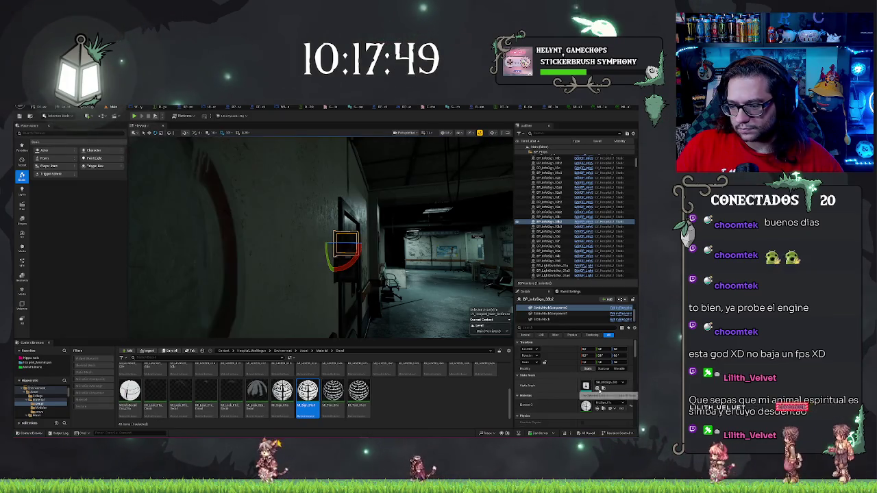
- Orbit to the graffiti-wall sign and inspect its decal and static mesh components
mouse_move(322, 236)
left_mouse_down()
mouse_move(268, 241)
mouse_move(309, 237)
mouse_move(277, 229)
mouse_move(295, 230)
left_mouse_up()
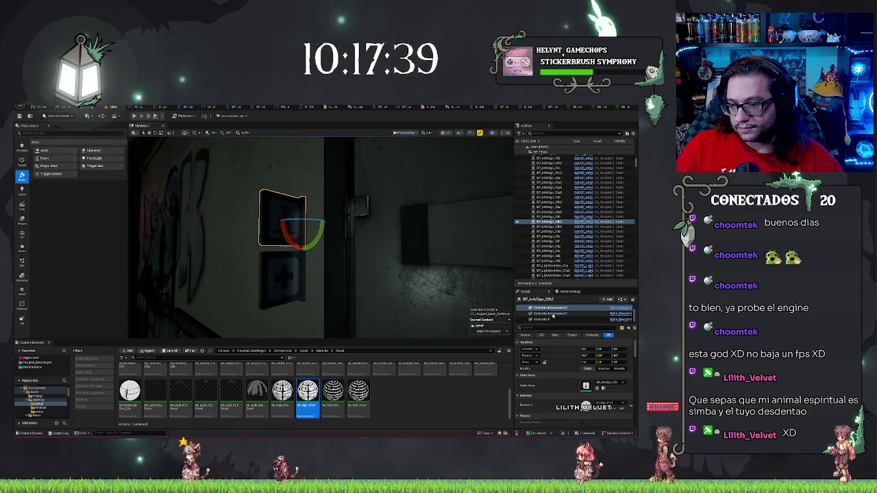
left_click(552, 313)
key("Down")
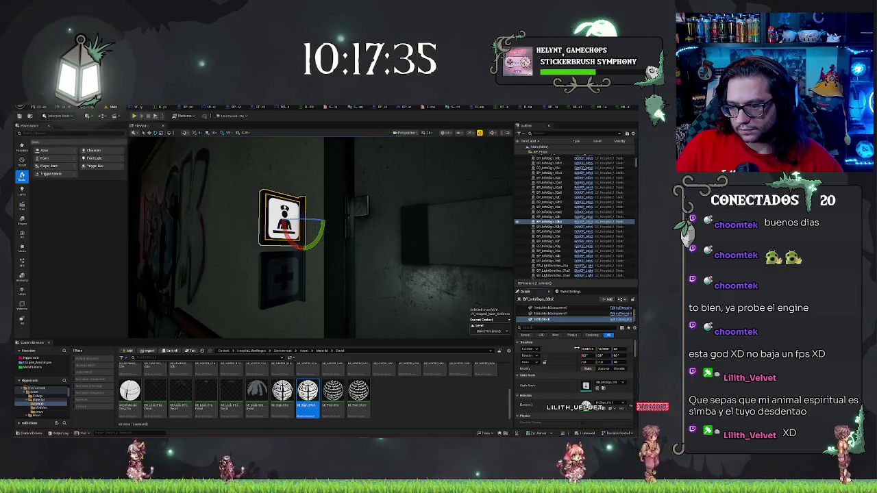
key("Up")
key("Up")
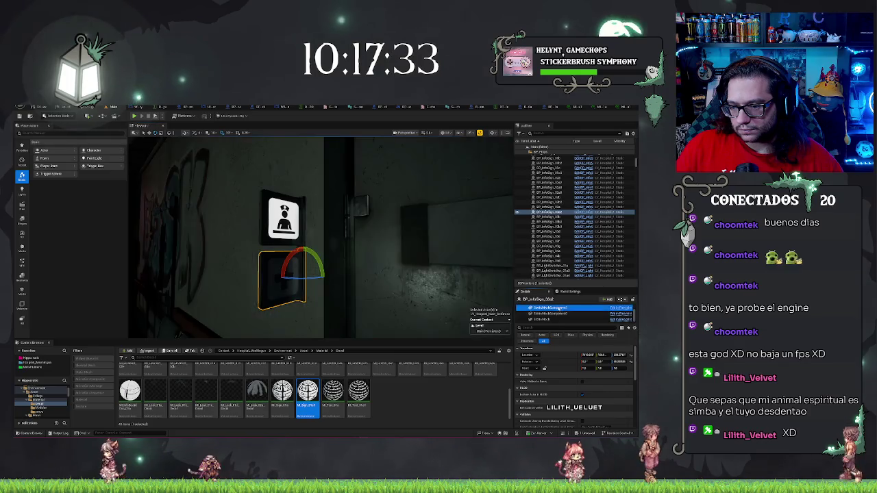
left_click(544, 320)
left_click(548, 313)
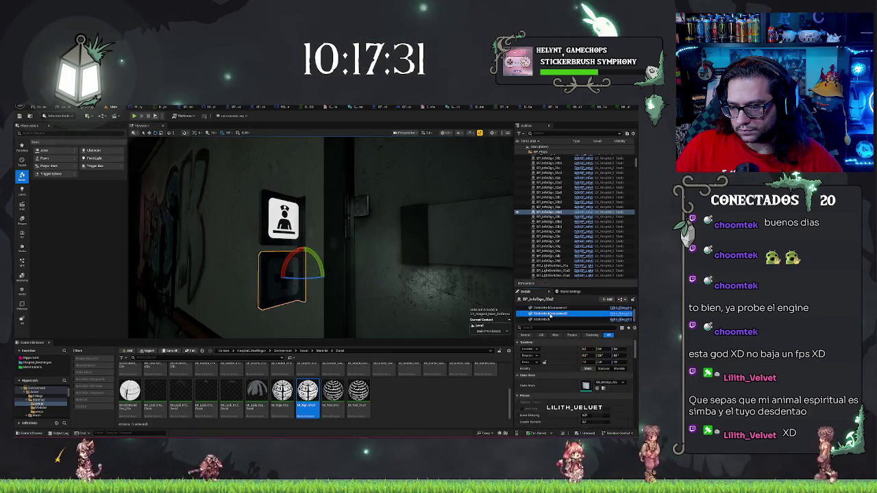
left_click(548, 319)
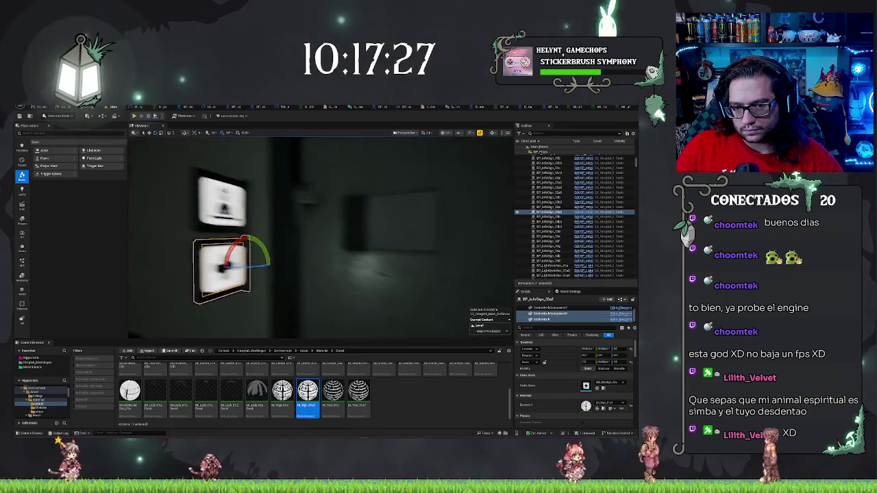
left_click(401, 286)
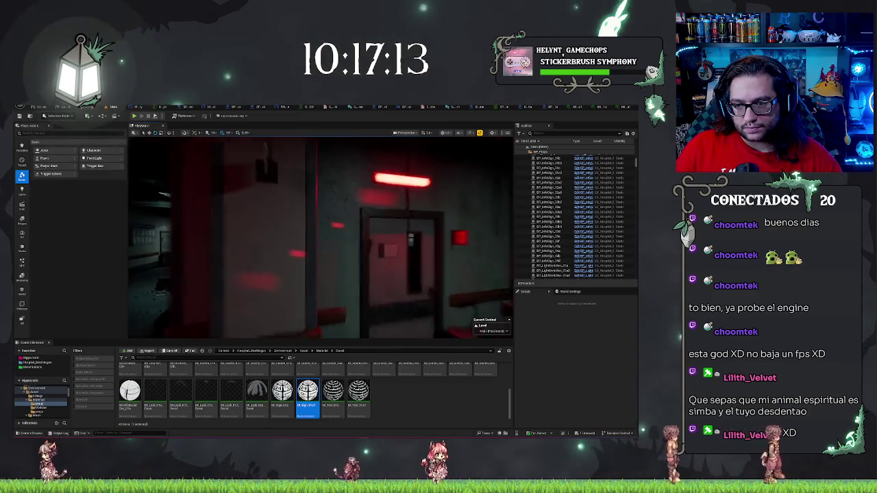
- Select the red sign by the doorway and all its components, then turn toward the corridor
left_click(272, 268)
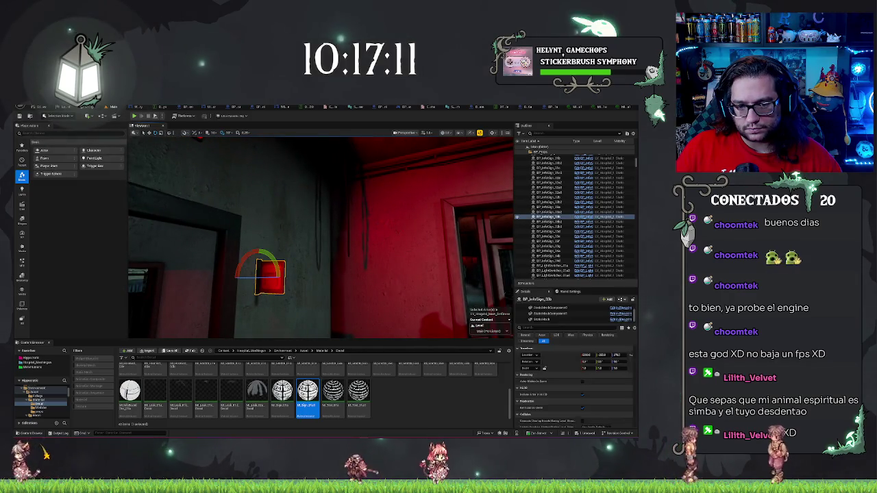
left_click(561, 315)
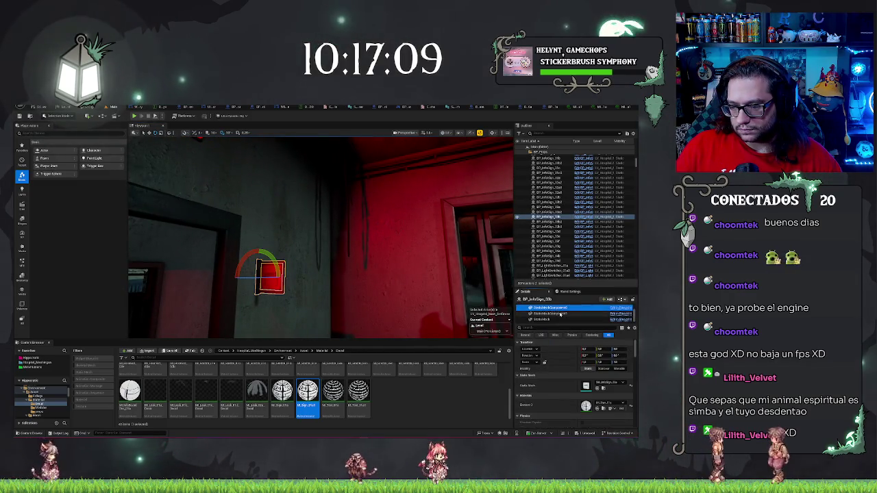
right_click(561, 315)
key("Escape")
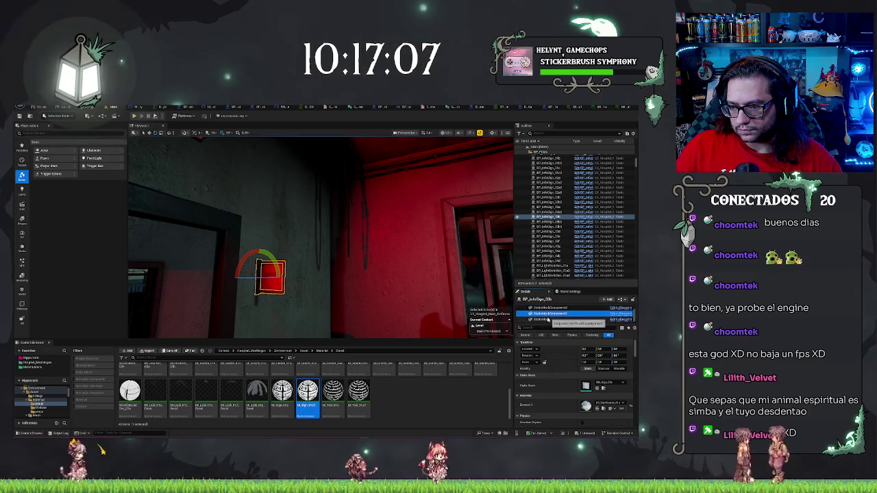
key("ctrl+a")
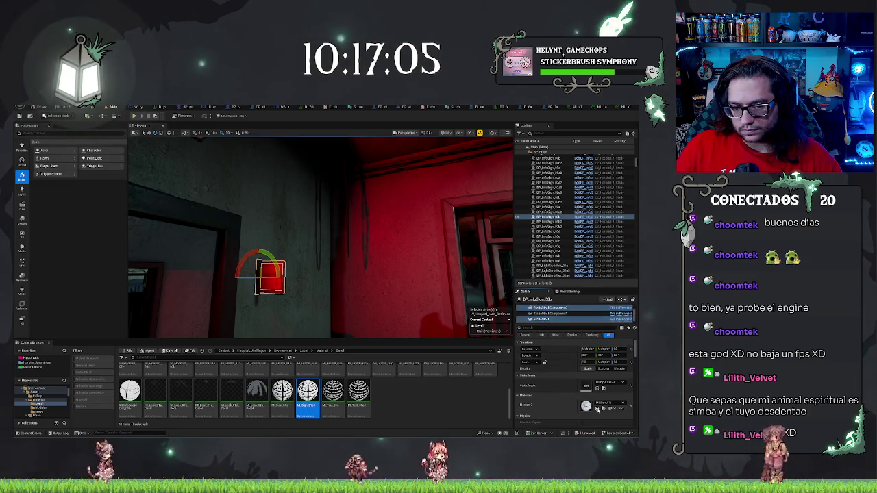
key("Escape")
left_click_drag(322, 240, 277, 315)
left_click_drag(277, 228, 131, 229)
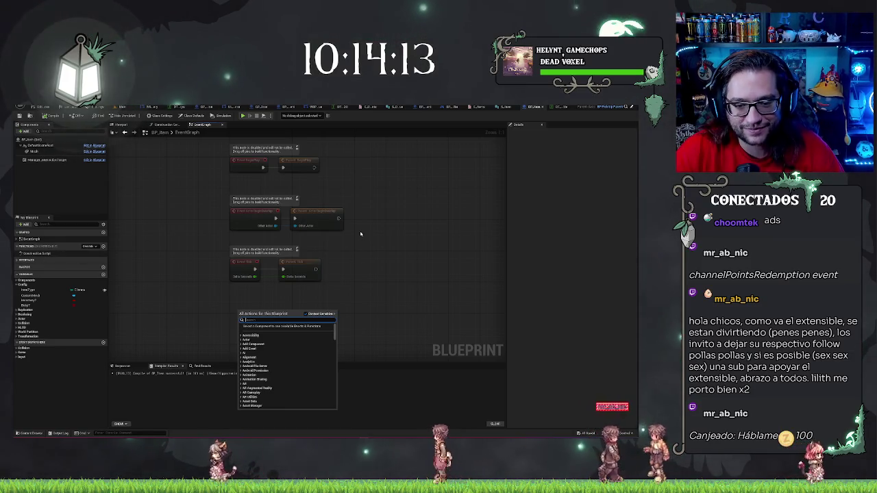
left_click(274, 169)
left_click_drag(364, 207, 328, 197)
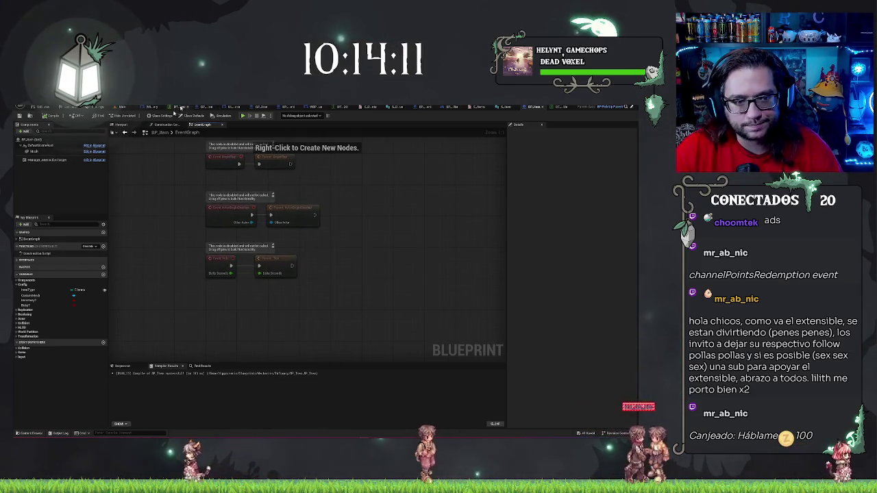
left_click(49, 162)
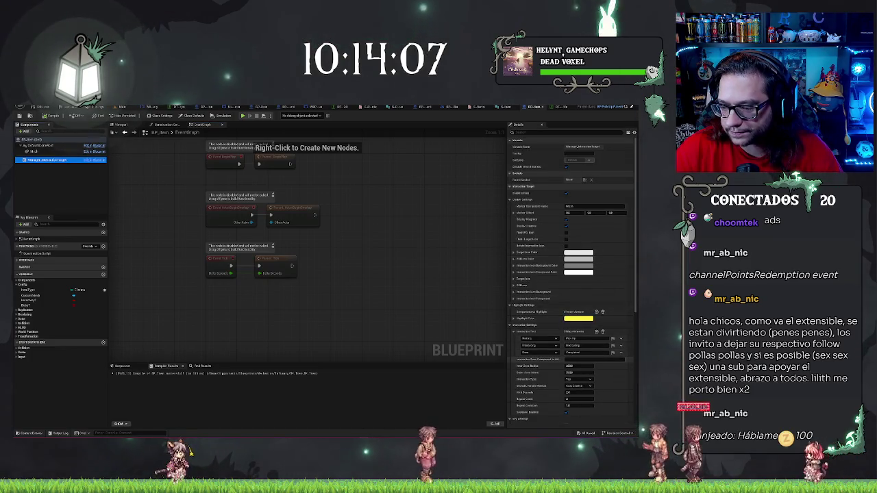
scroll(551, 392, "down", 2)
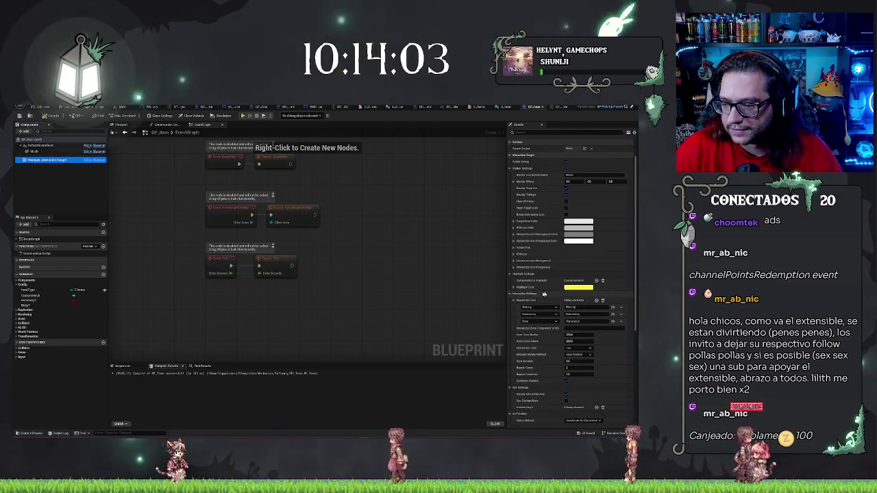
scroll(552, 295, "down", 2)
scroll(550, 306, "down", 4)
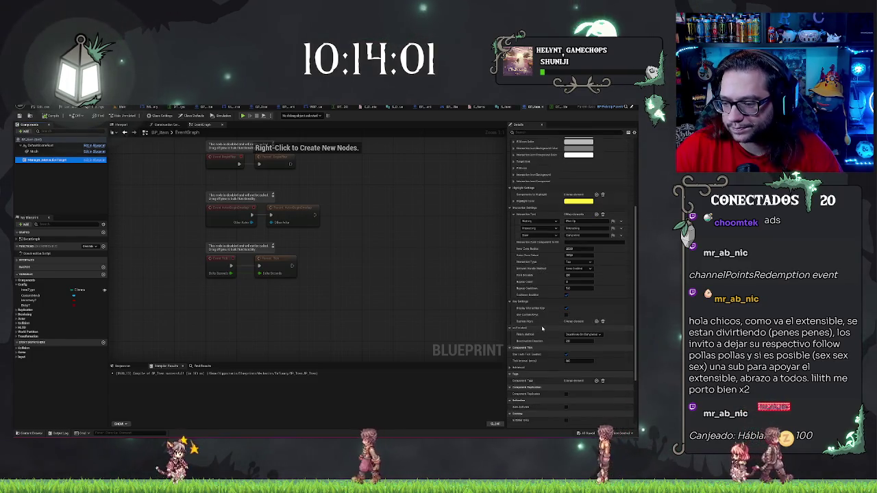
left_click(581, 326)
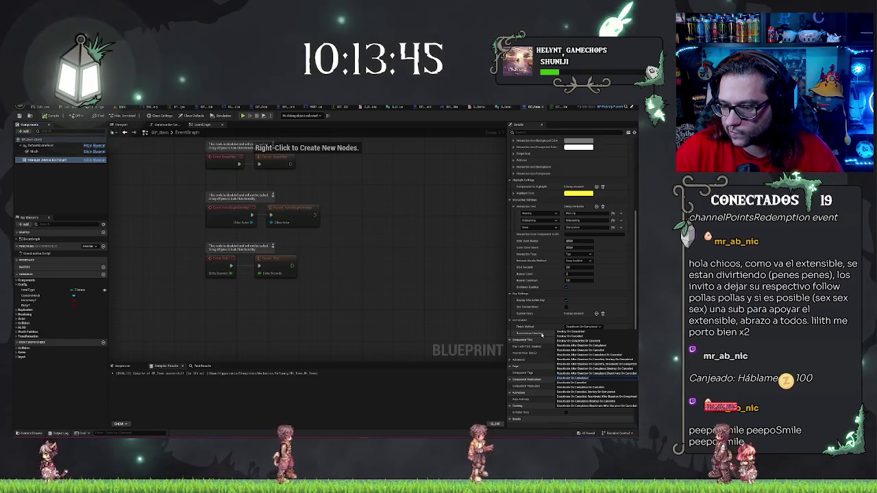
left_click(540, 330)
right_click(220, 316)
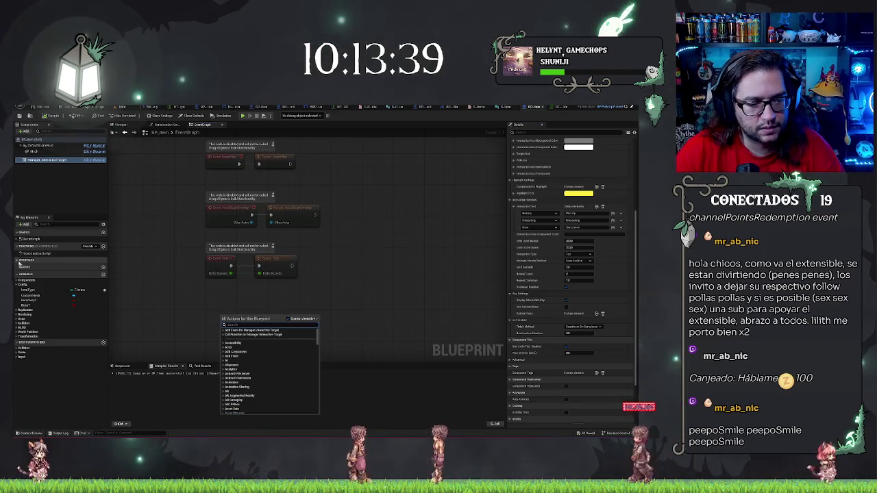
- Add the Event Interact node to BP_Item, driving an Attach Actor To Actor node
left_click(33, 273)
double_click(33, 273)
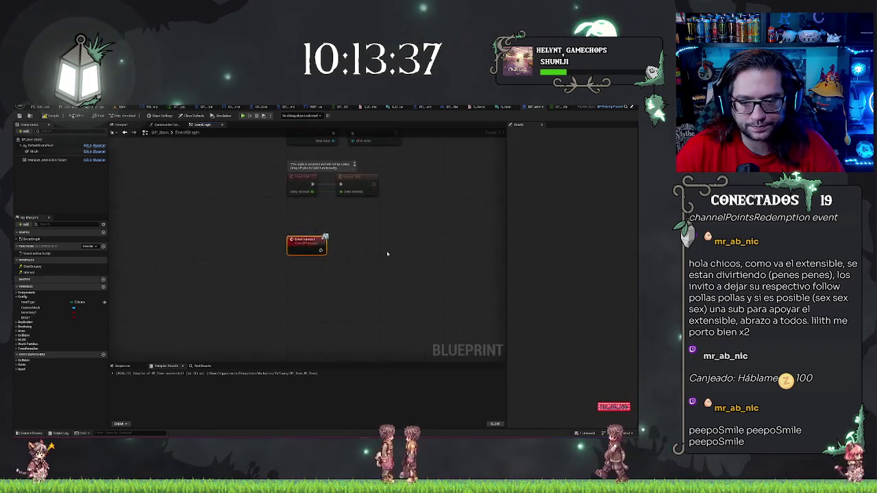
left_click_drag(270, 267, 304, 268)
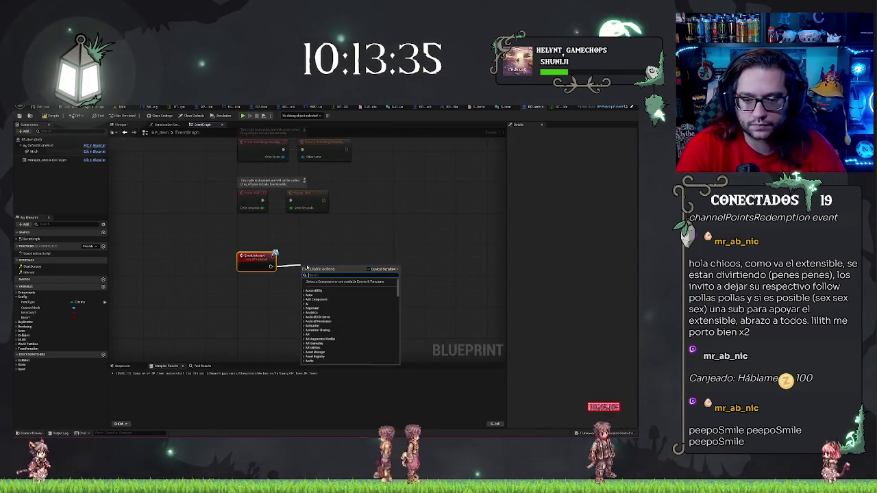
type("attach")
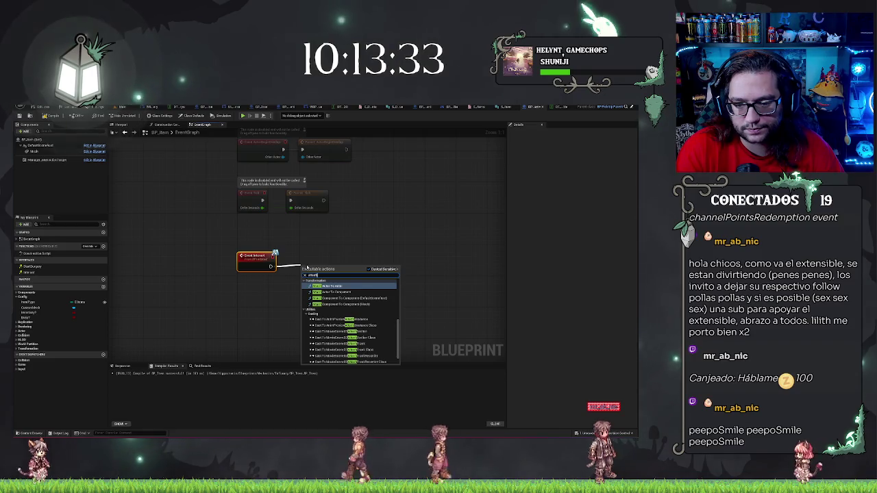
key("Return")
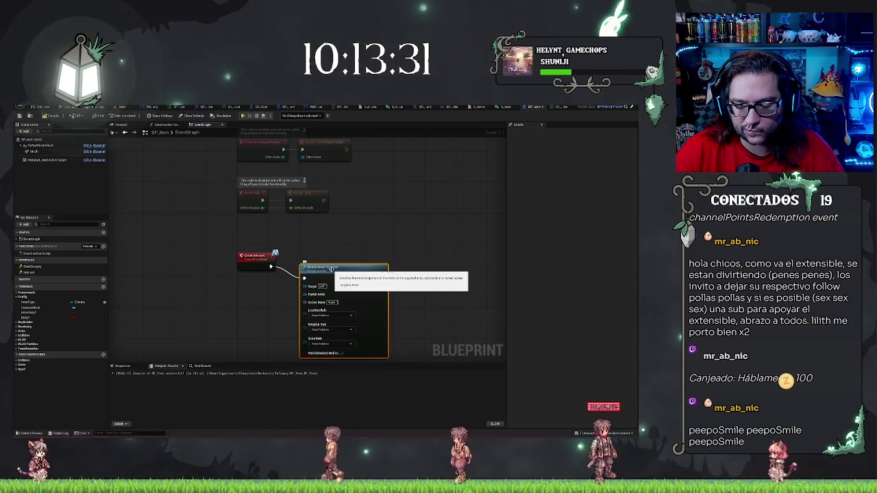
left_click_drag(331, 268, 338, 257)
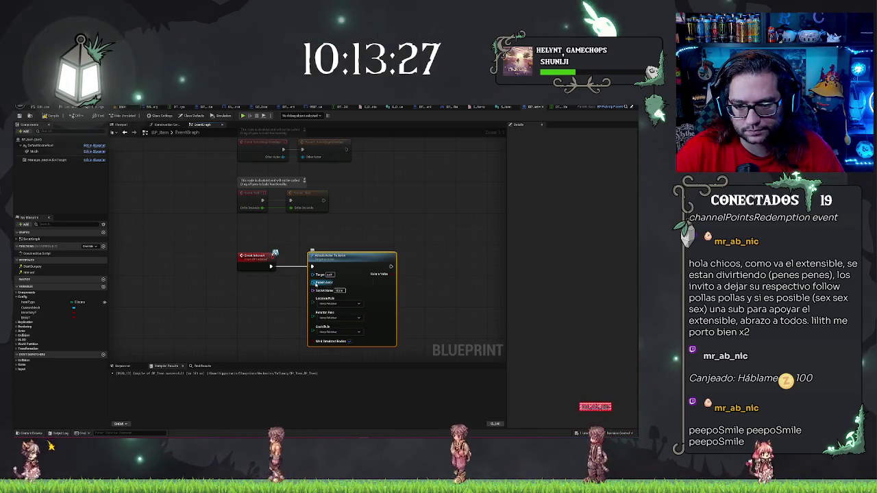
- Feed Get Player Pawn into Parent Actor, compile BP_Item, and return to the hospital level
mouse_move(316, 285)
left_mouse_down()
mouse_move(262, 284)
mouse_move(278, 287)
left_mouse_up()
type("get player")
key("Return")
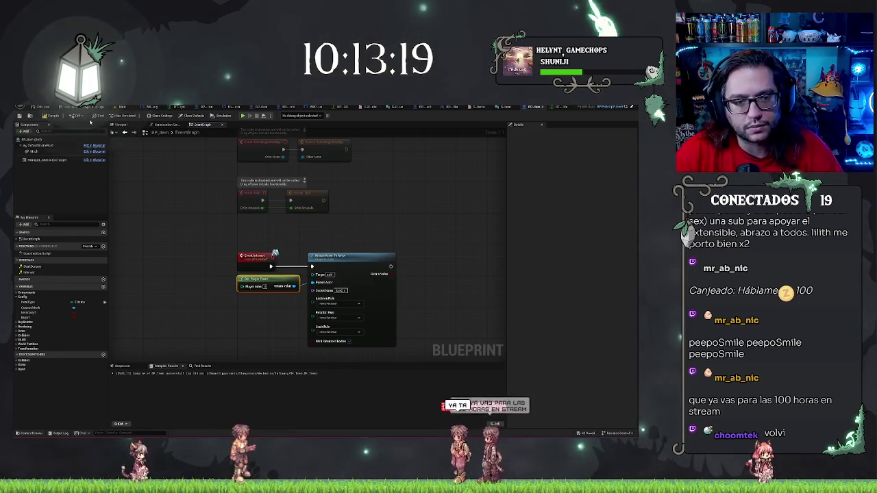
left_click(52, 115)
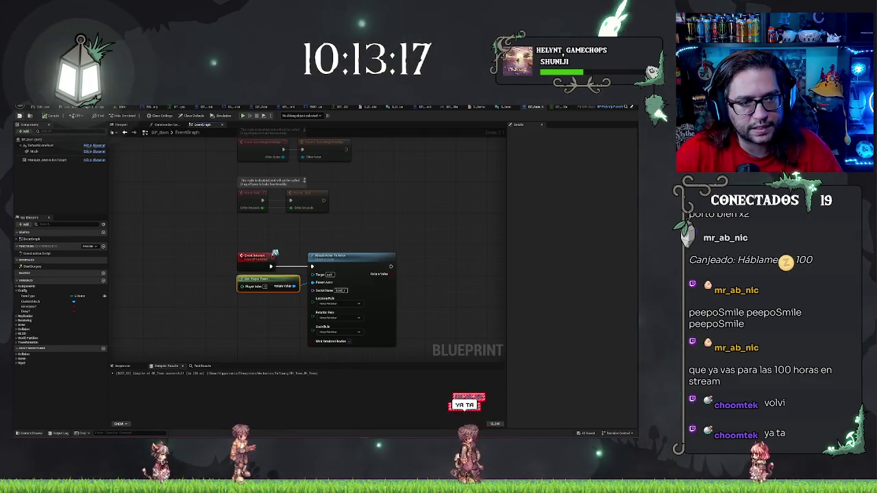
left_click(123, 108)
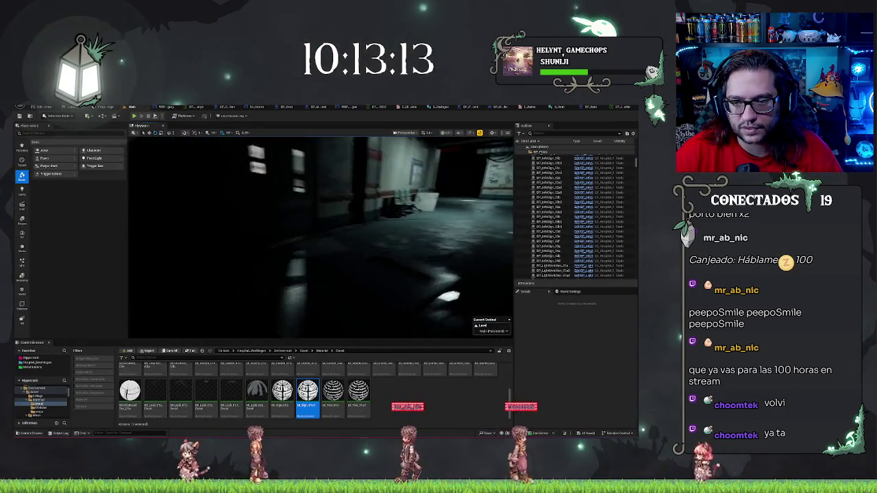
- Start a Play From Here session of the hospital level from the floor mesh
left_click(243, 206)
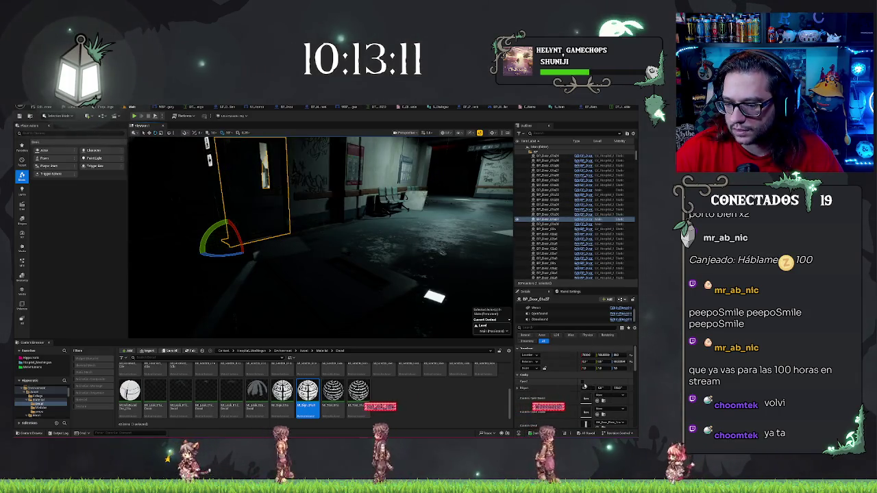
right_click(446, 166)
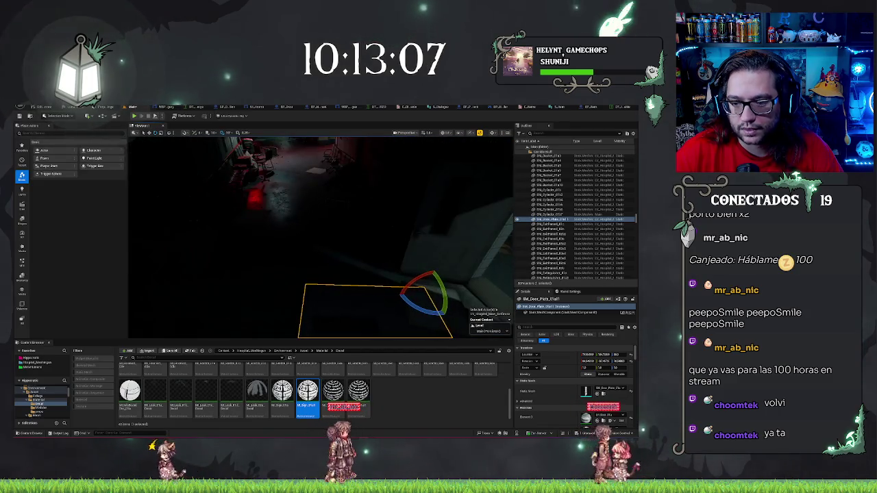
left_click(372, 283)
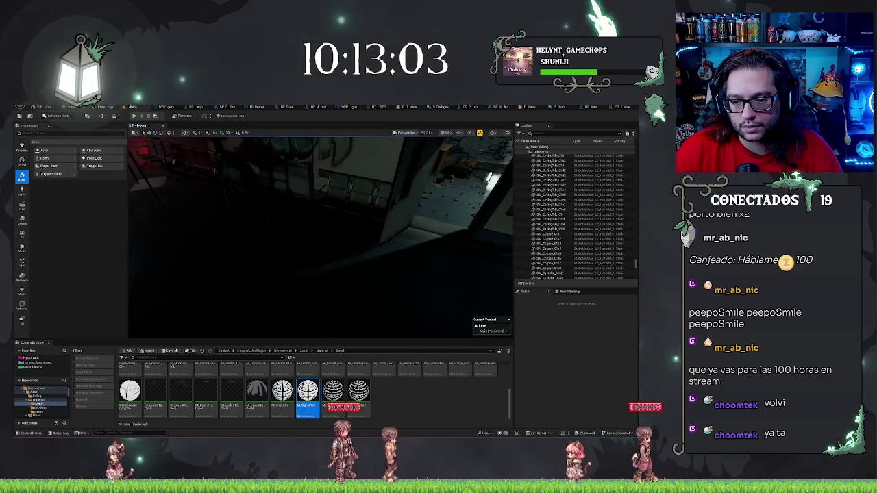
right_click(345, 146)
left_click(351, 305)
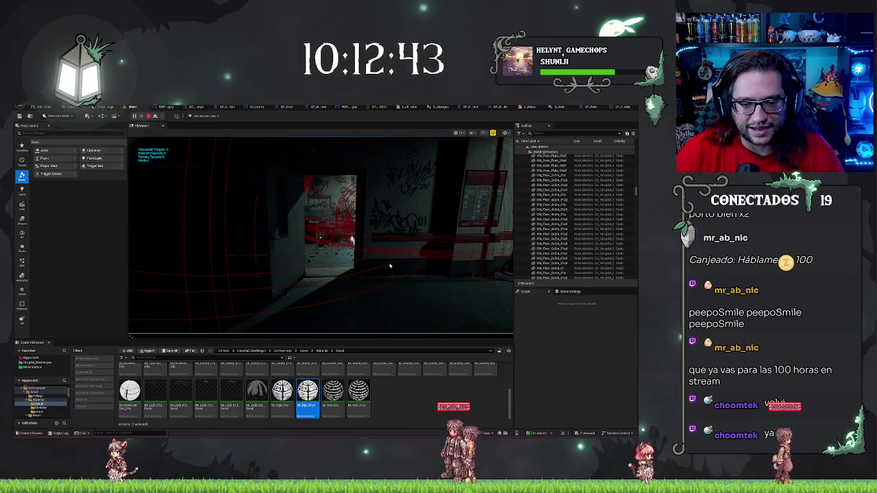
- Recall the t.MaxFPS console command, then stop the running play session
key("grave")
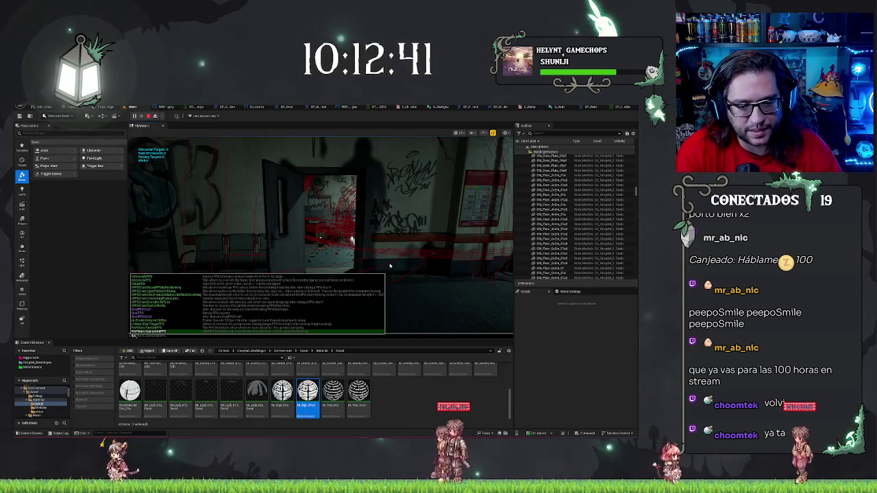
key("Up")
key("Up")
key("Up")
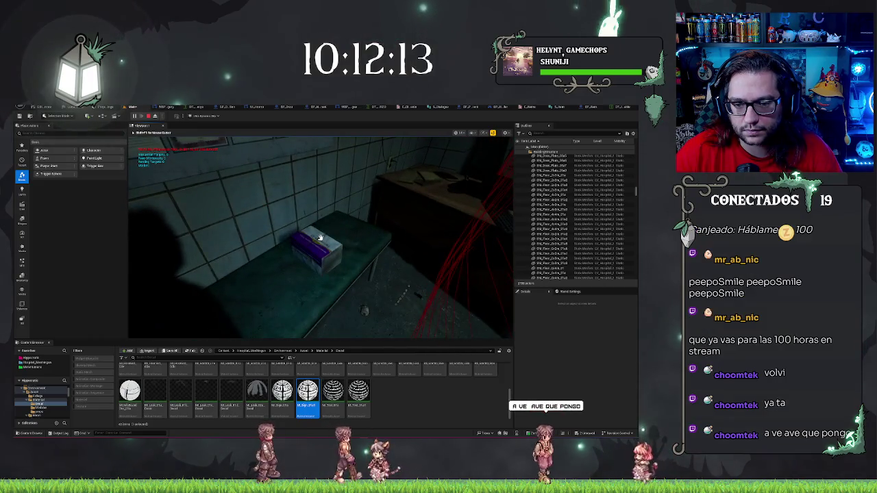
key("Escape")
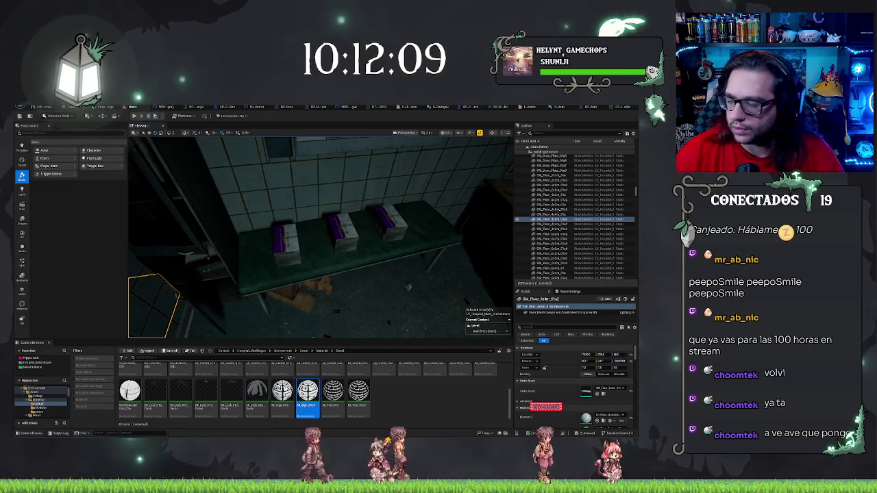
- Play from the graffiti decal hallway, walk to the bench, and pick up a medicine box
left_click_drag(398, 250, 308, 250)
key("f")
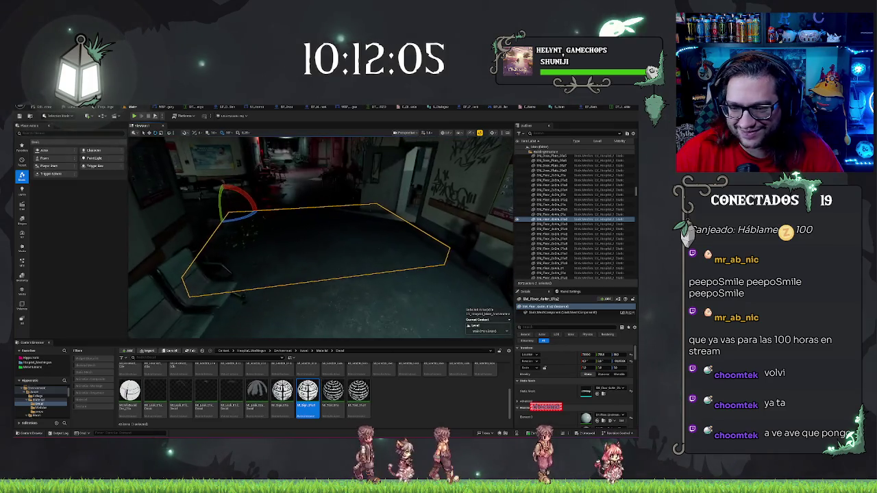
right_click(298, 156)
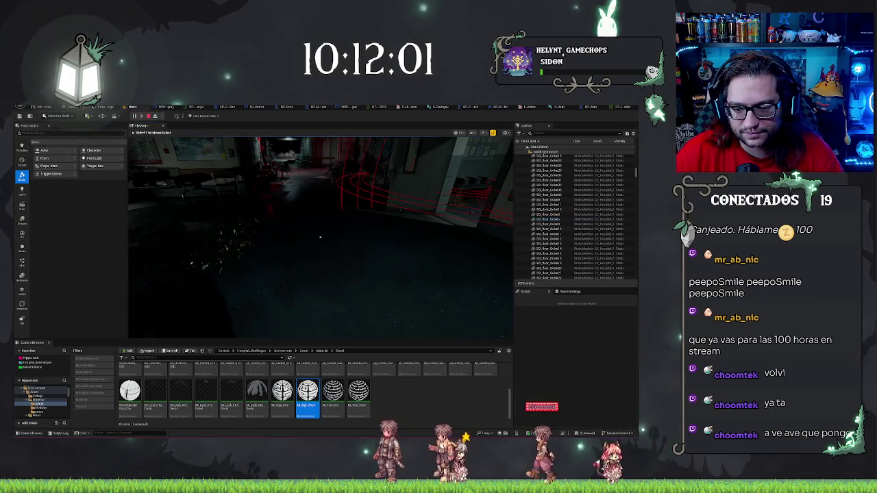
key("grave")
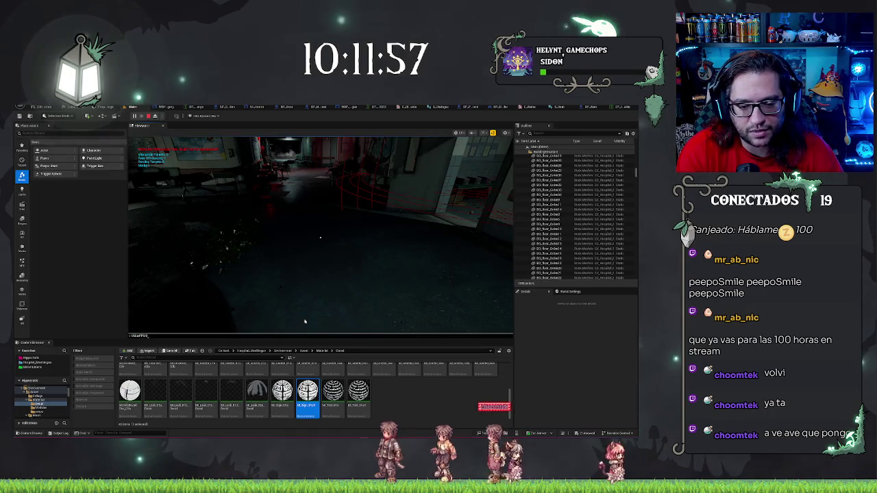
key("Return")
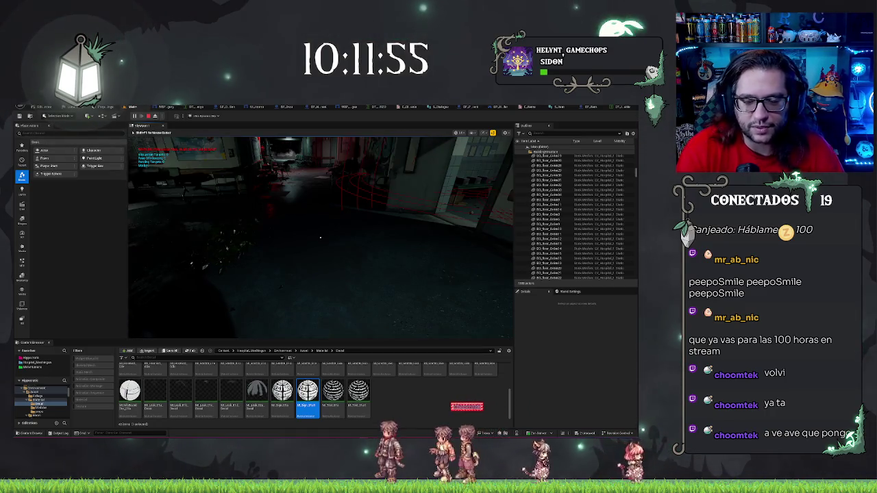
key("w")
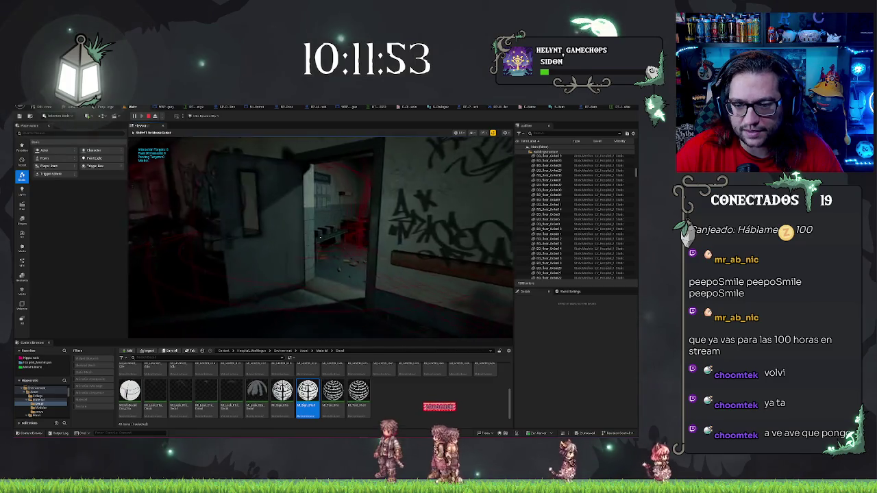
key("w")
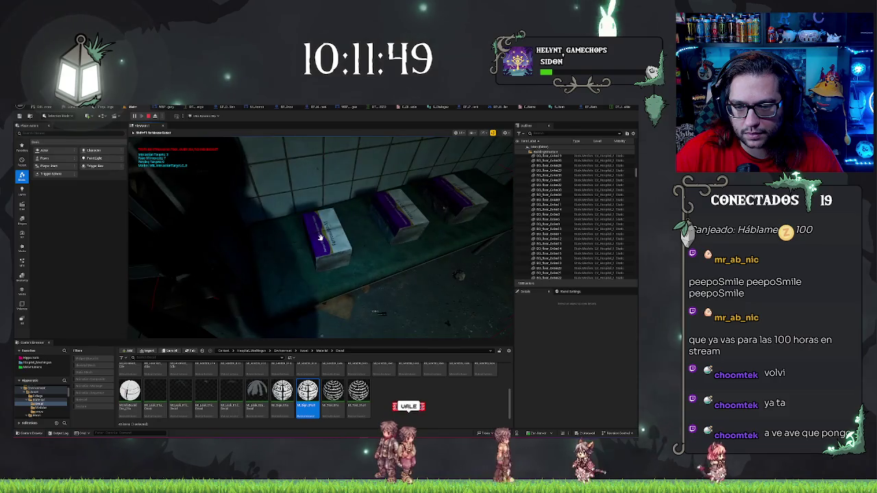
key("e")
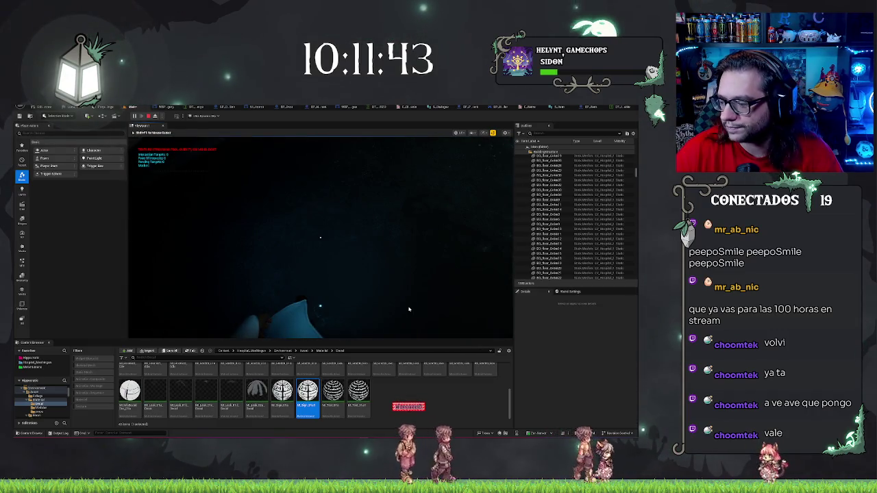
key("Escape")
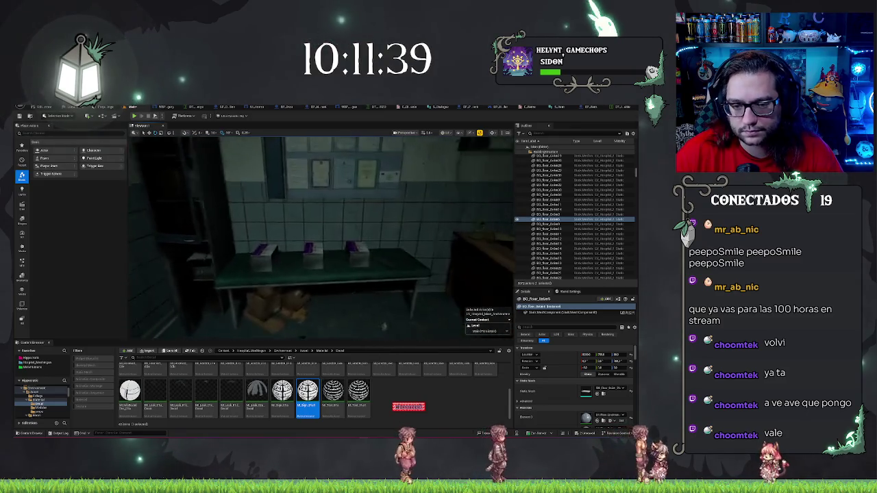
- Select a medicine box, switch to BP_Item's Event Graph, and enter t.maxfps in the console field
left_click(347, 250)
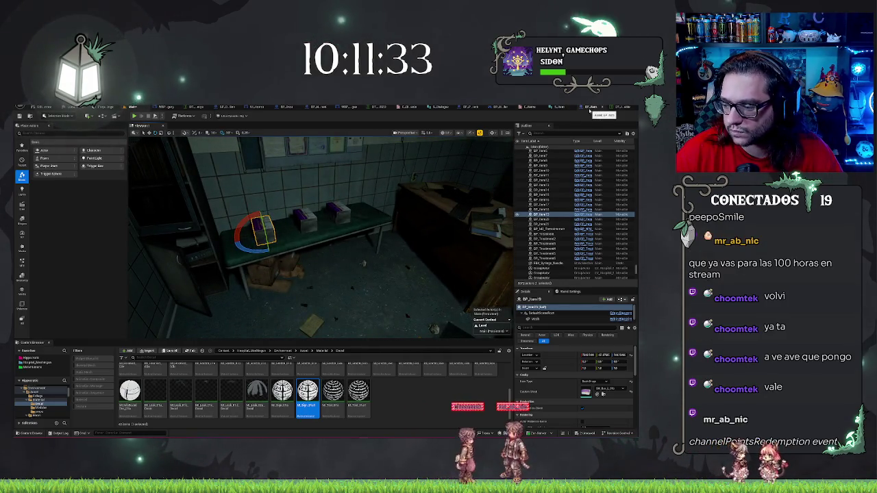
left_click(589, 108)
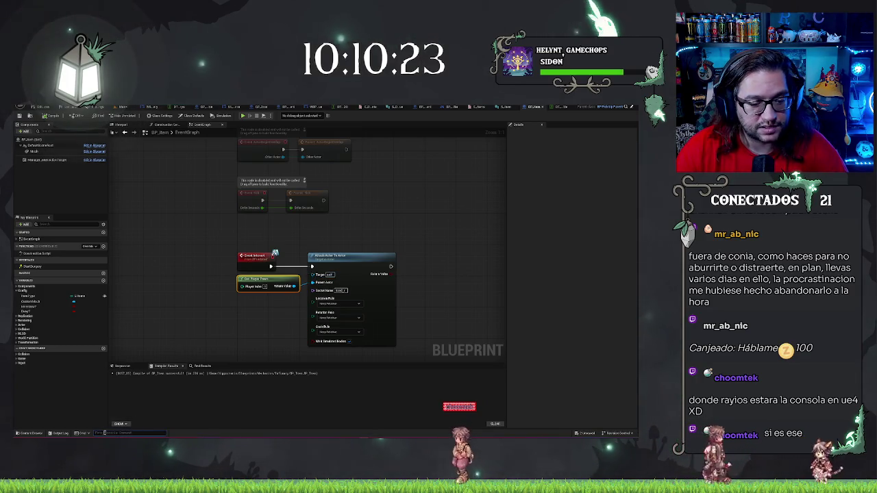
type("t.maxfps")
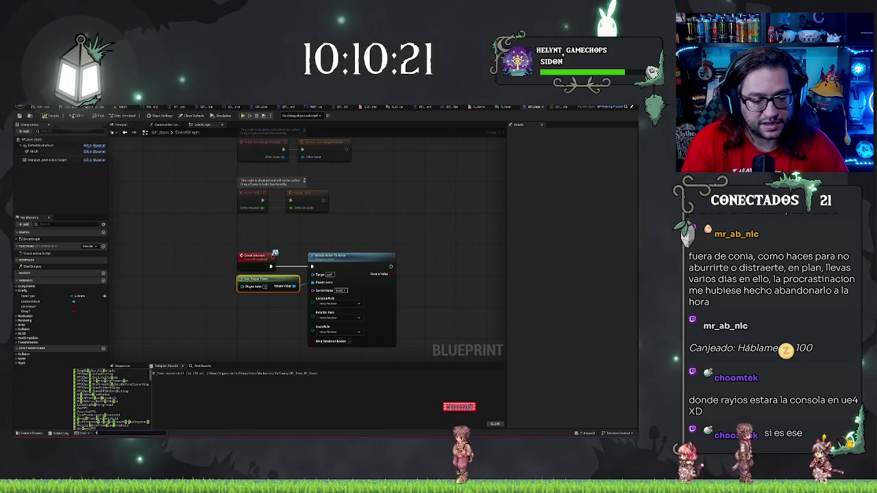